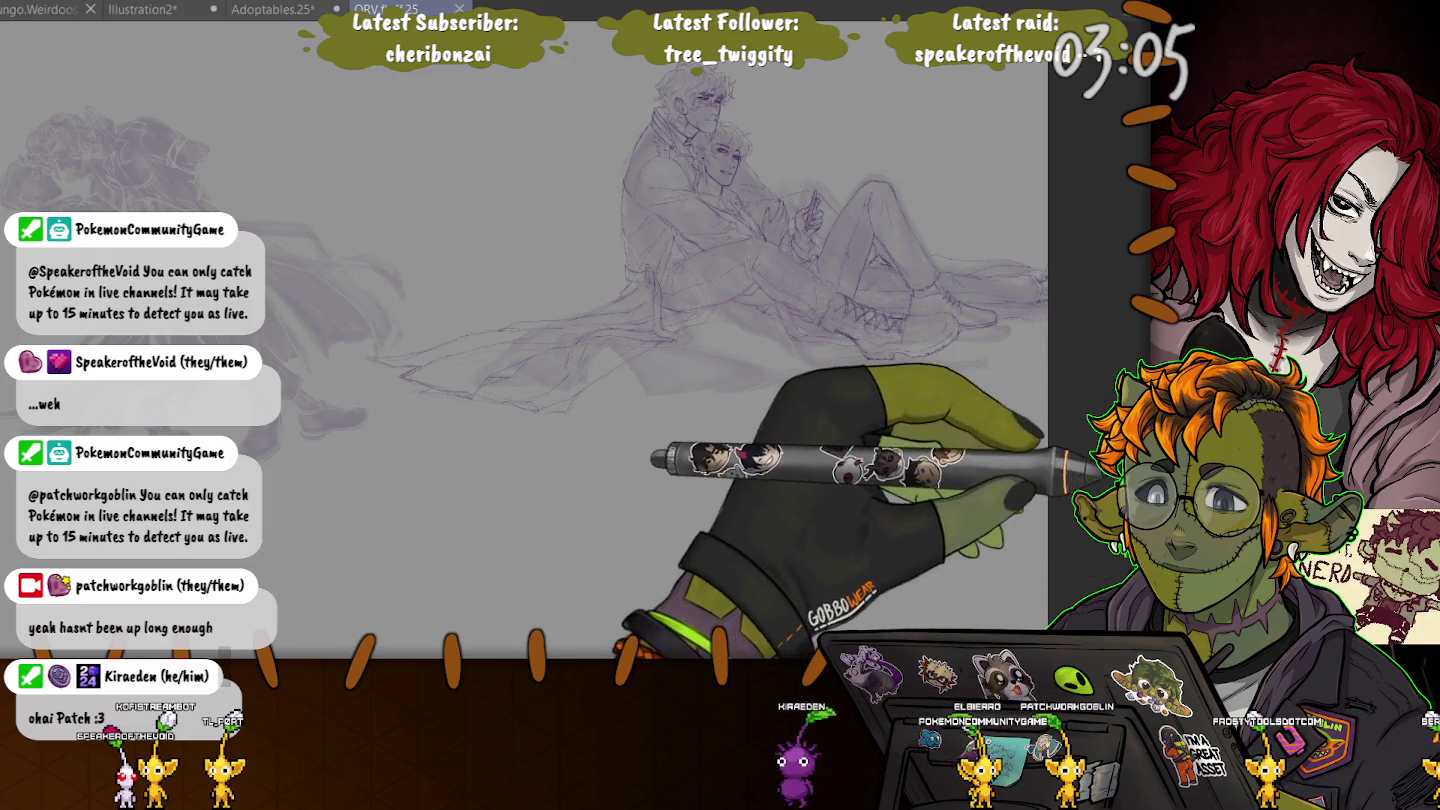
# - Hide the dark overlay with Escape, leaving only the purple two-figure sketch visible
pyautogui.press('Escape')
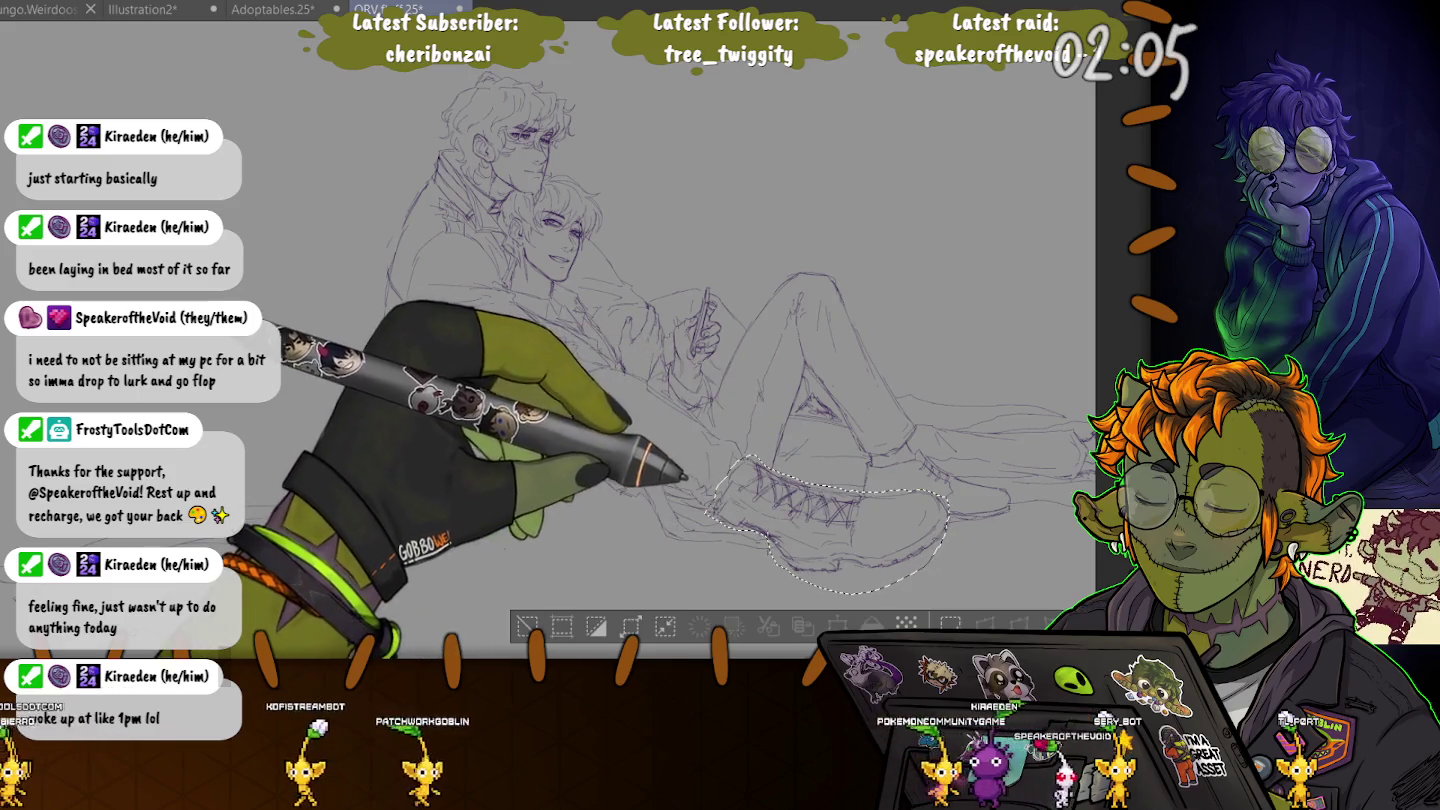
# - Lasso the foreground shoe, scale it down slightly, commit, and deselect
pyautogui.moveTo(705, 509); pyautogui.dragTo(712, 505)
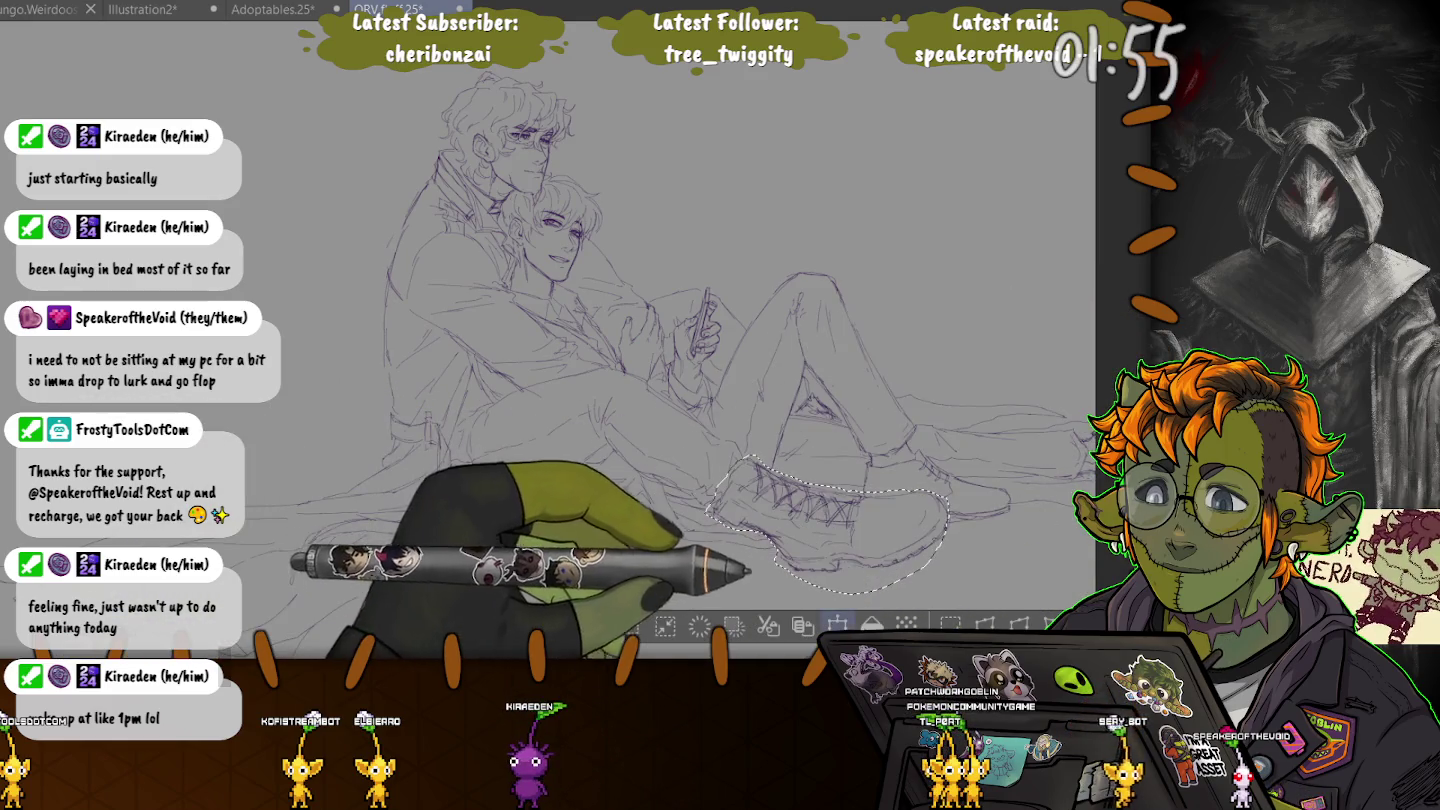
pyautogui.click(950, 625)
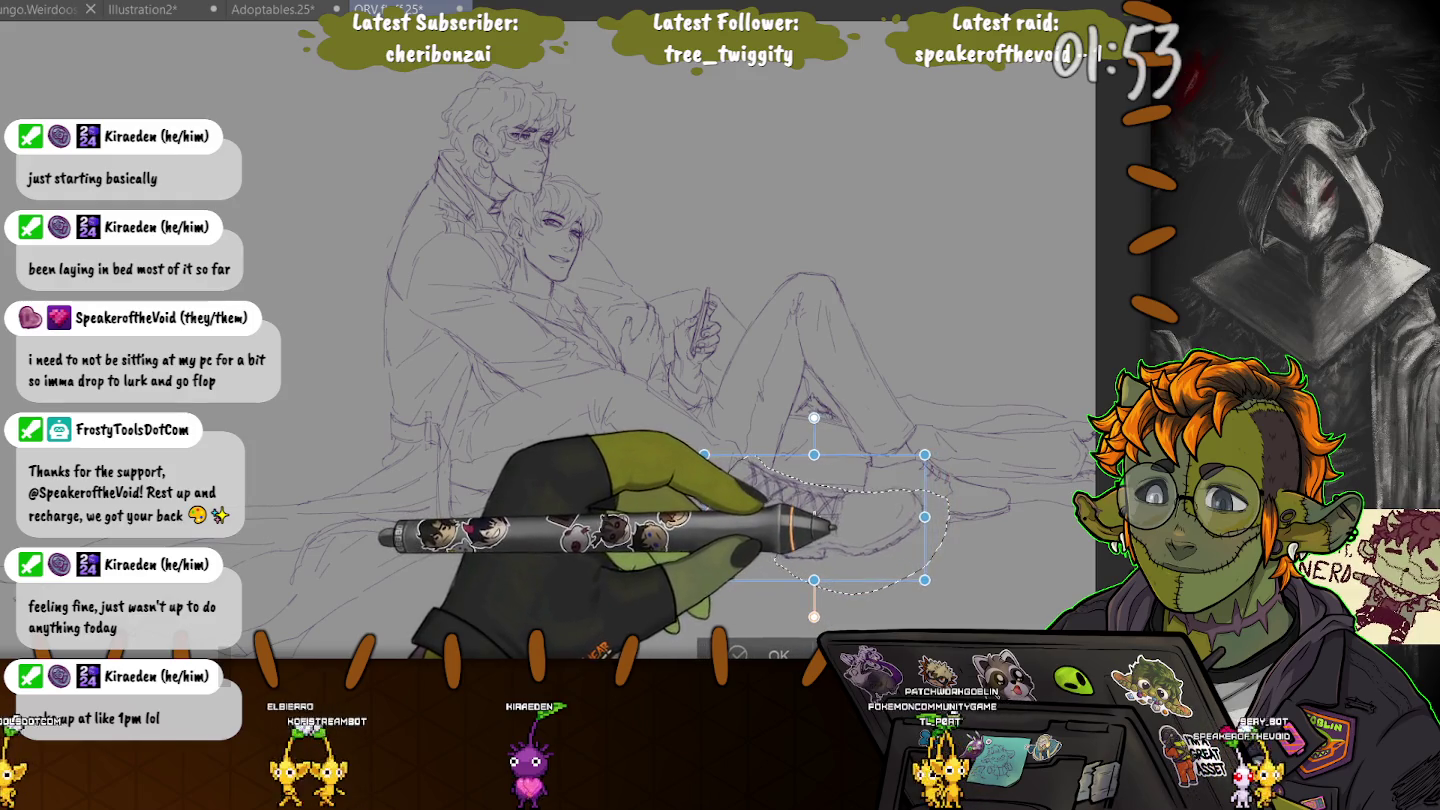
pyautogui.moveTo(941, 589); pyautogui.dragTo(923, 580)
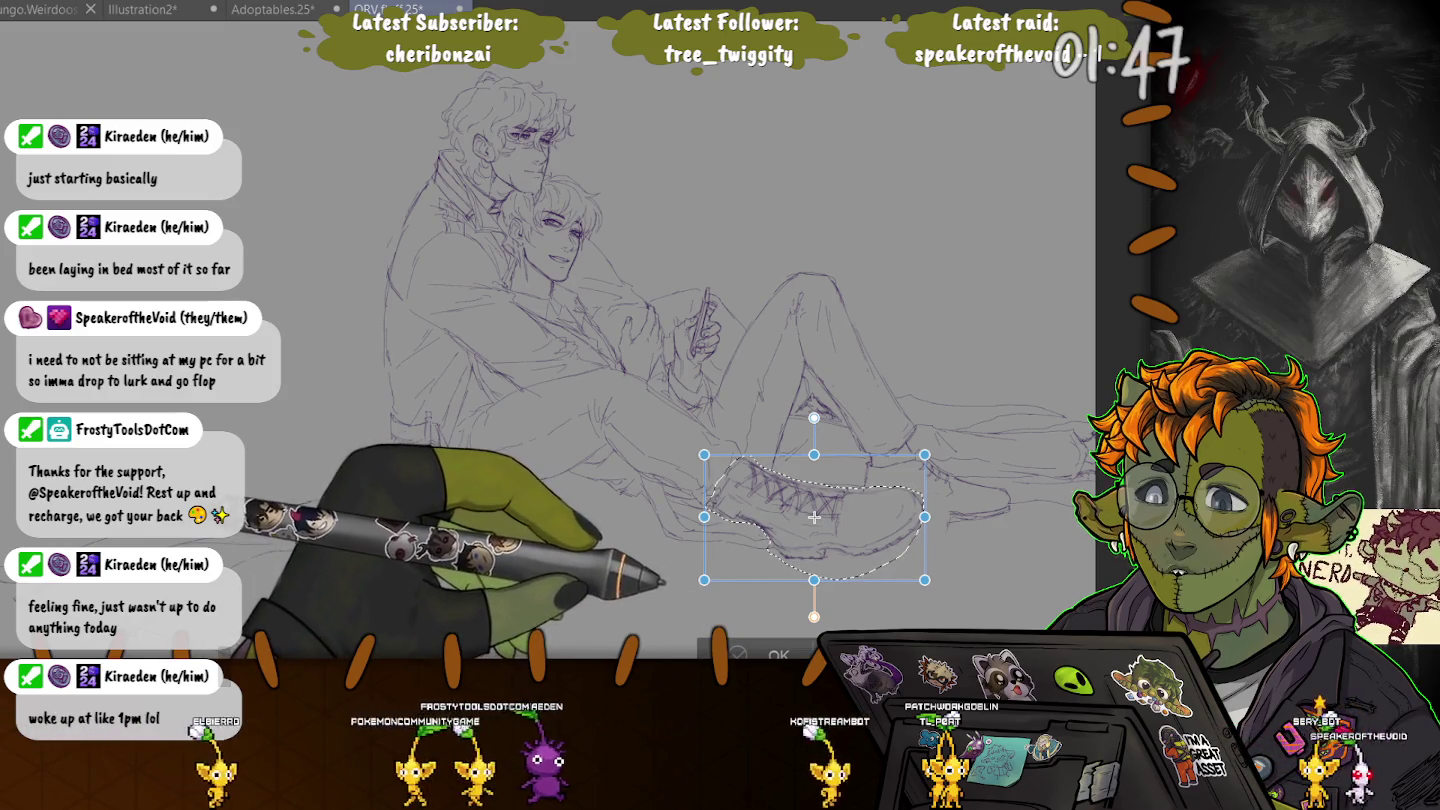
pyautogui.press('Return')
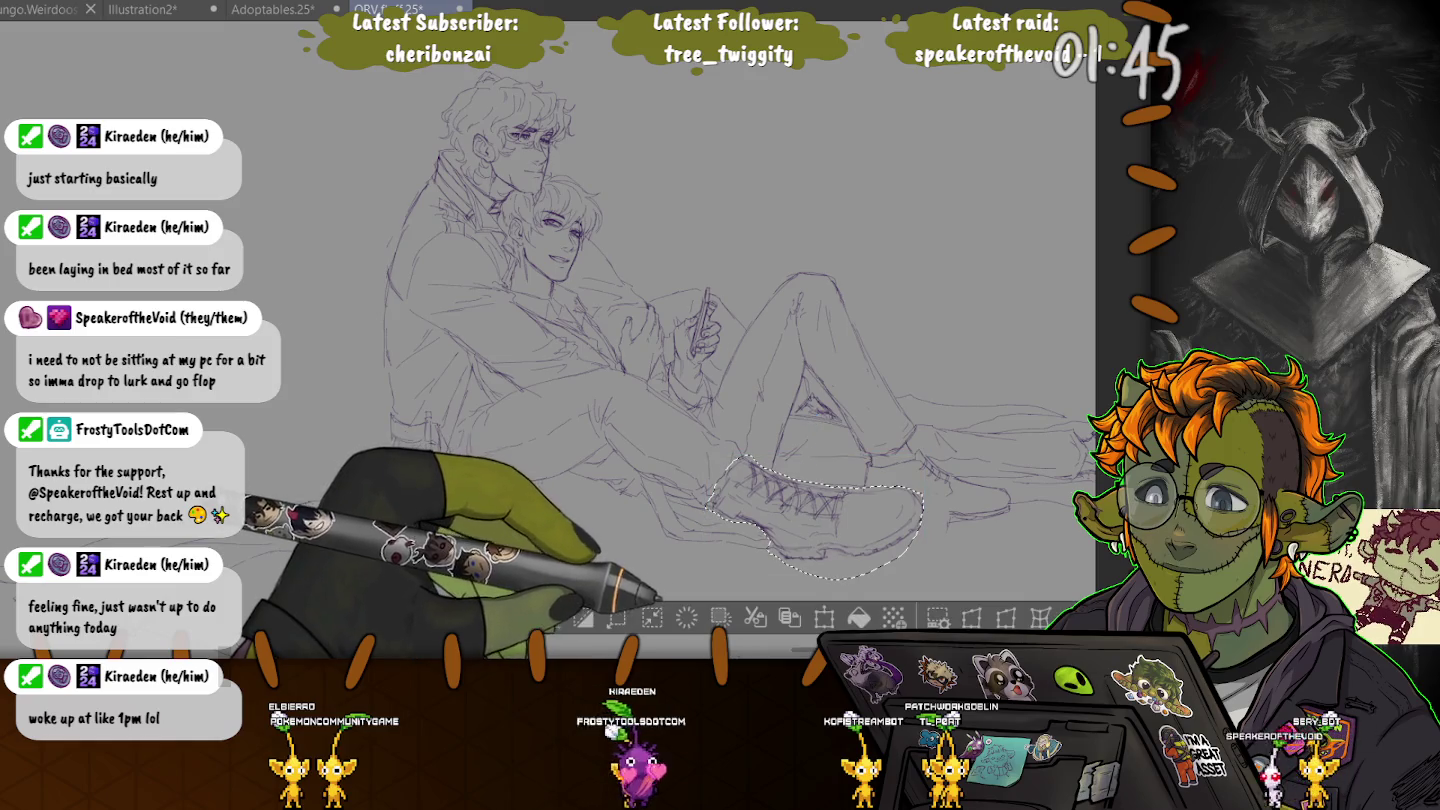
pyautogui.hotkey('ctrl', 'd')
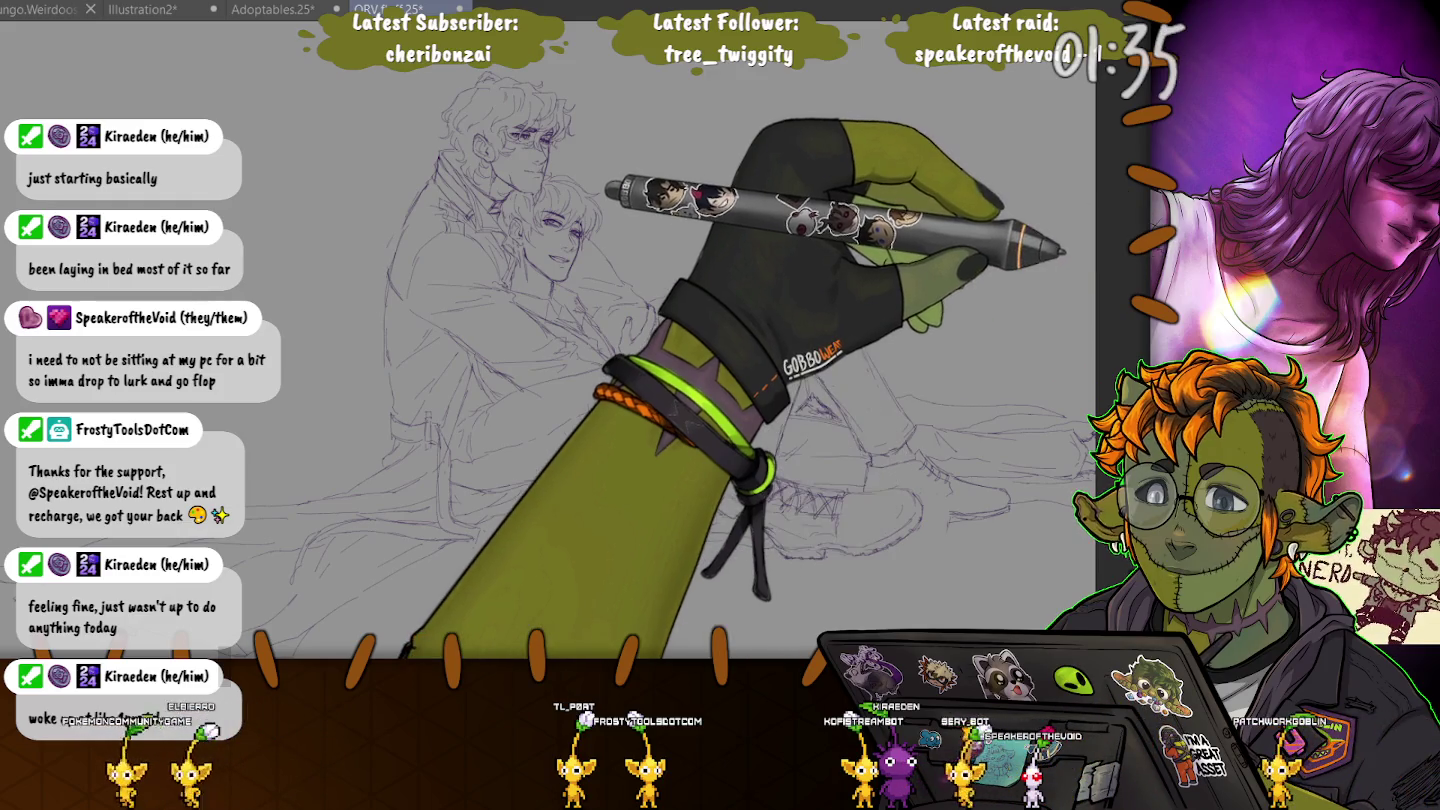
# - Zoom and pan the view onto the figures' knees and boots
pyautogui.scroll(3, 700, 401)
pyautogui.scroll(3, 699, 400)
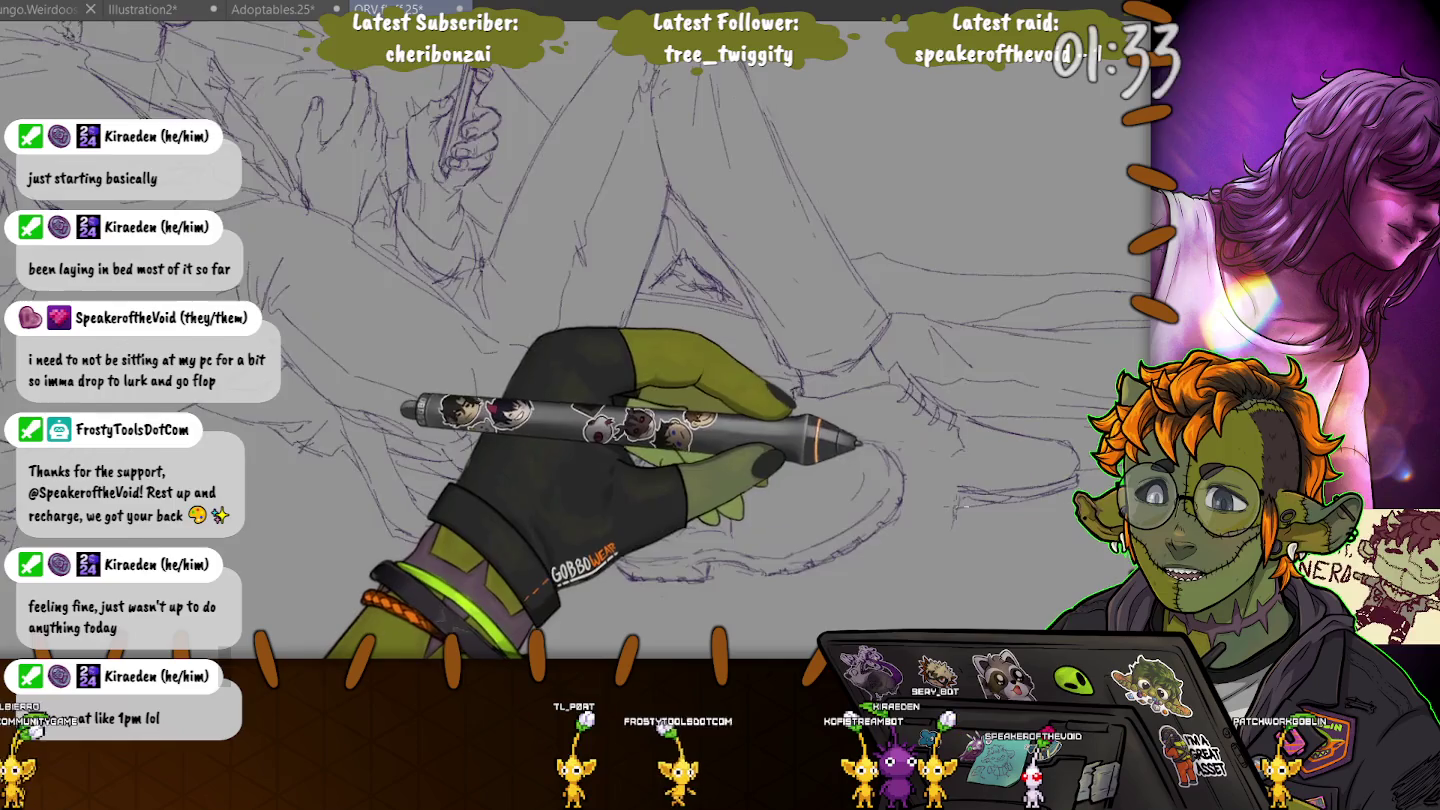
pyautogui.scroll(2, 700, 401)
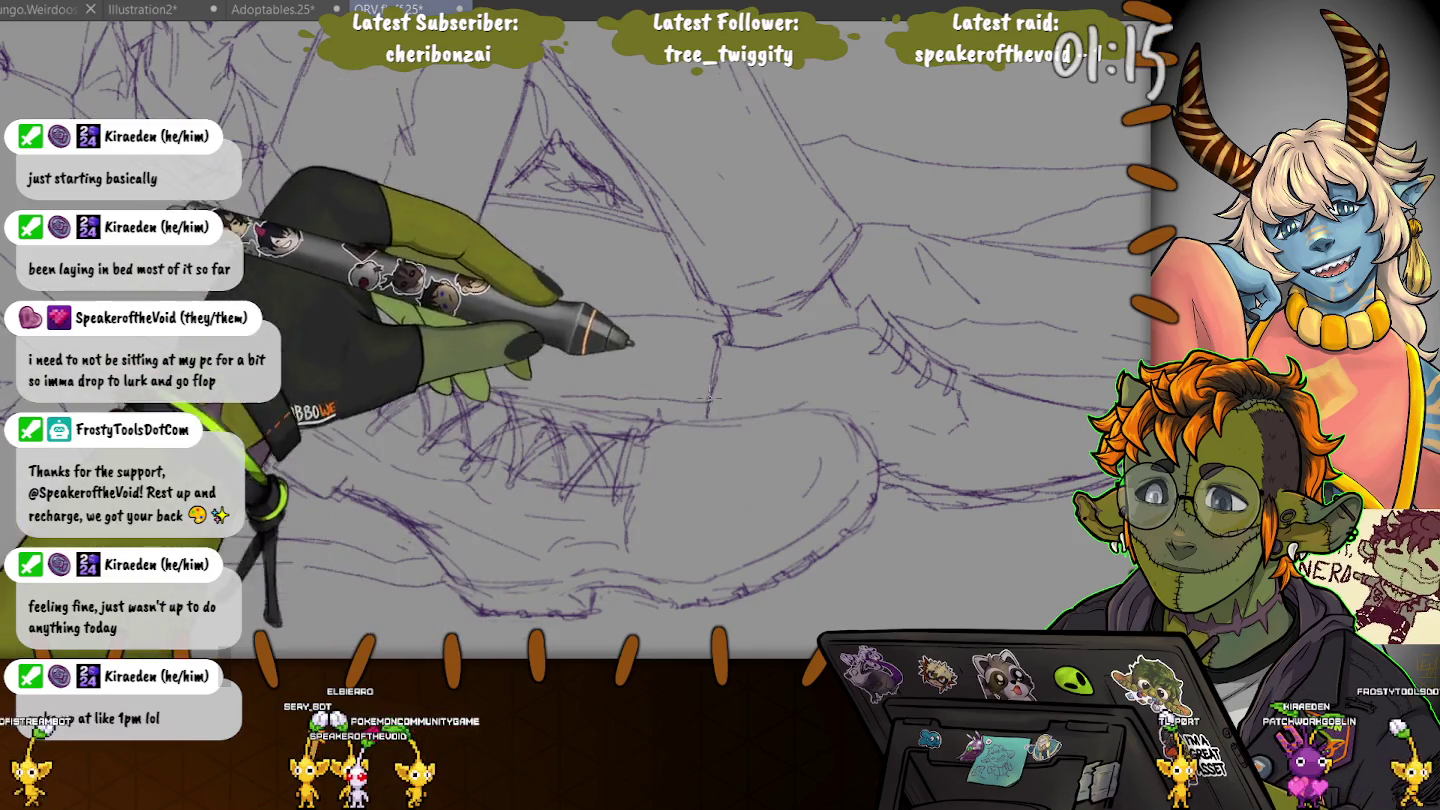
pyautogui.scroll(-2, 600, 349)
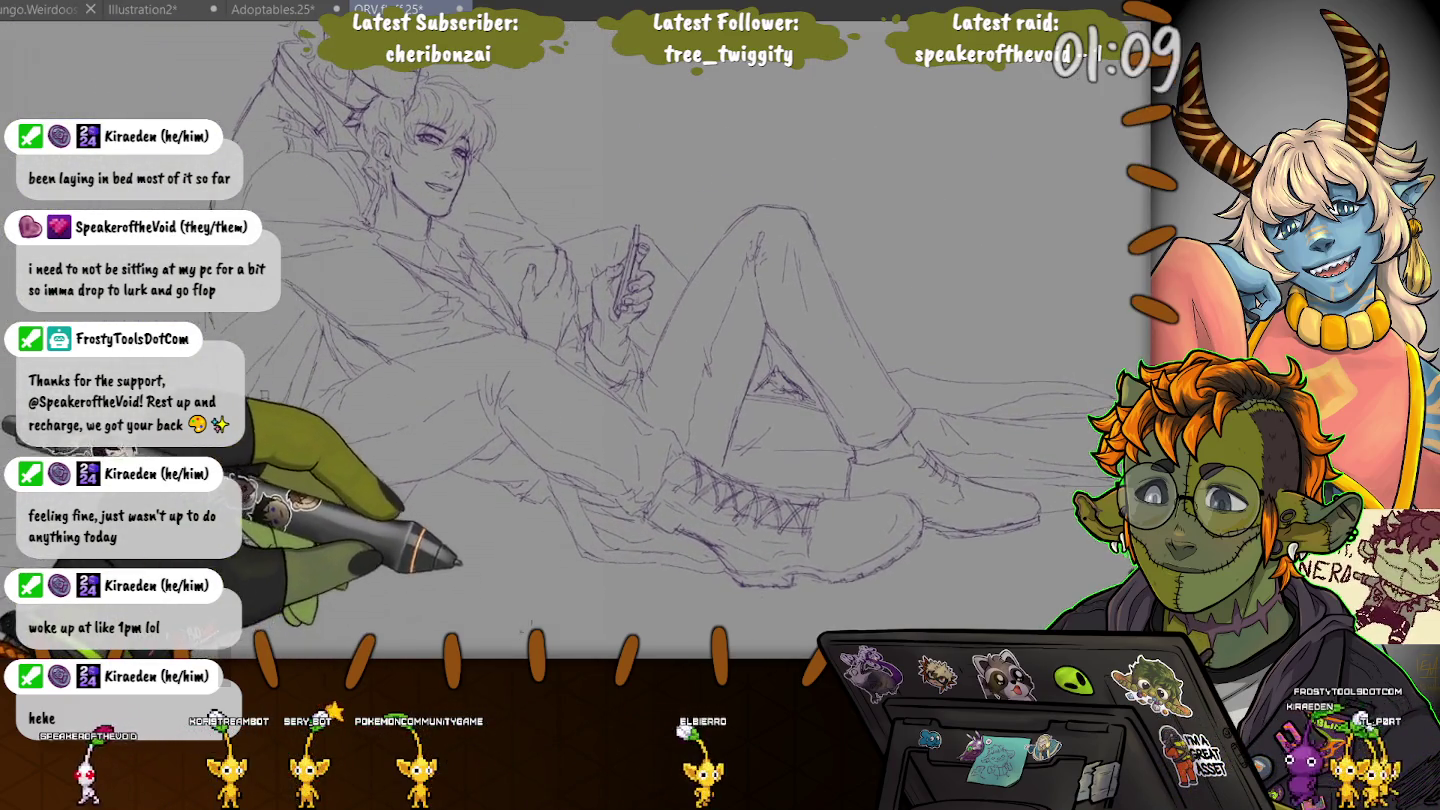
pyautogui.scroll(-2, 600, 350)
pyautogui.scroll(5, 913, 430)
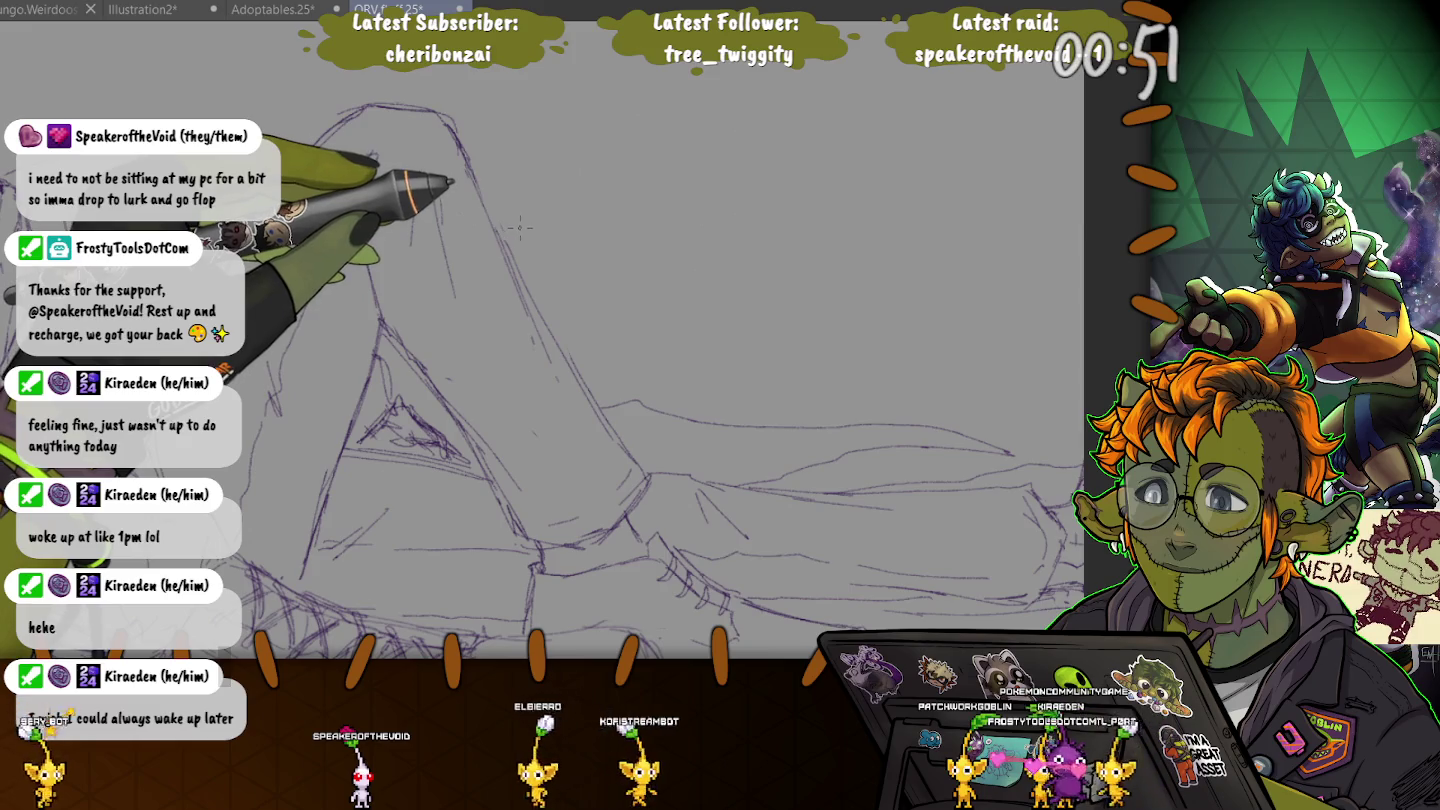
pyautogui.moveTo(519, 227); pyautogui.dragTo(691, 385)
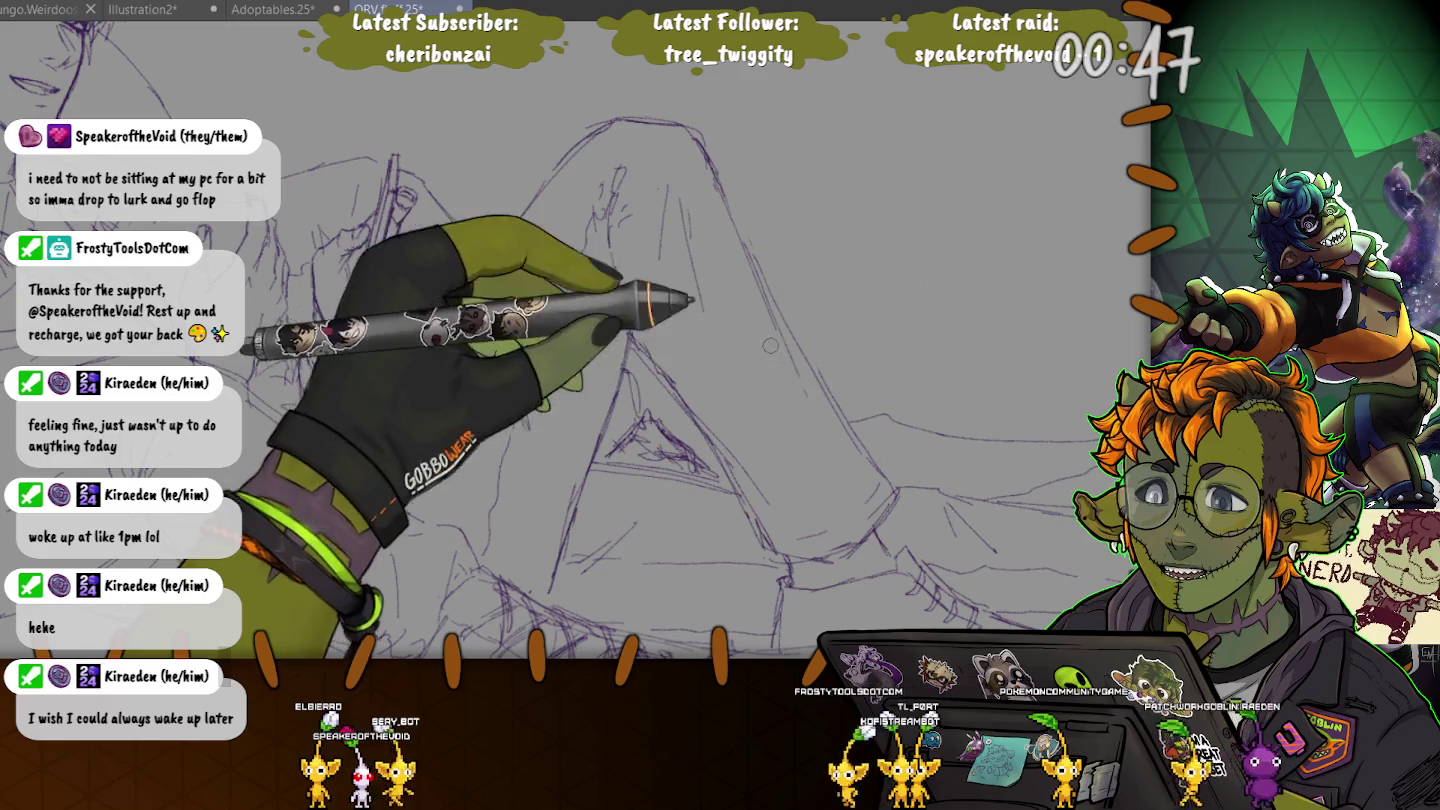
pyautogui.scroll(-3, 830, 429)
# - Zoom out and pan left to bring both embracing figures back into view
pyautogui.scroll(-2, 487, 514)
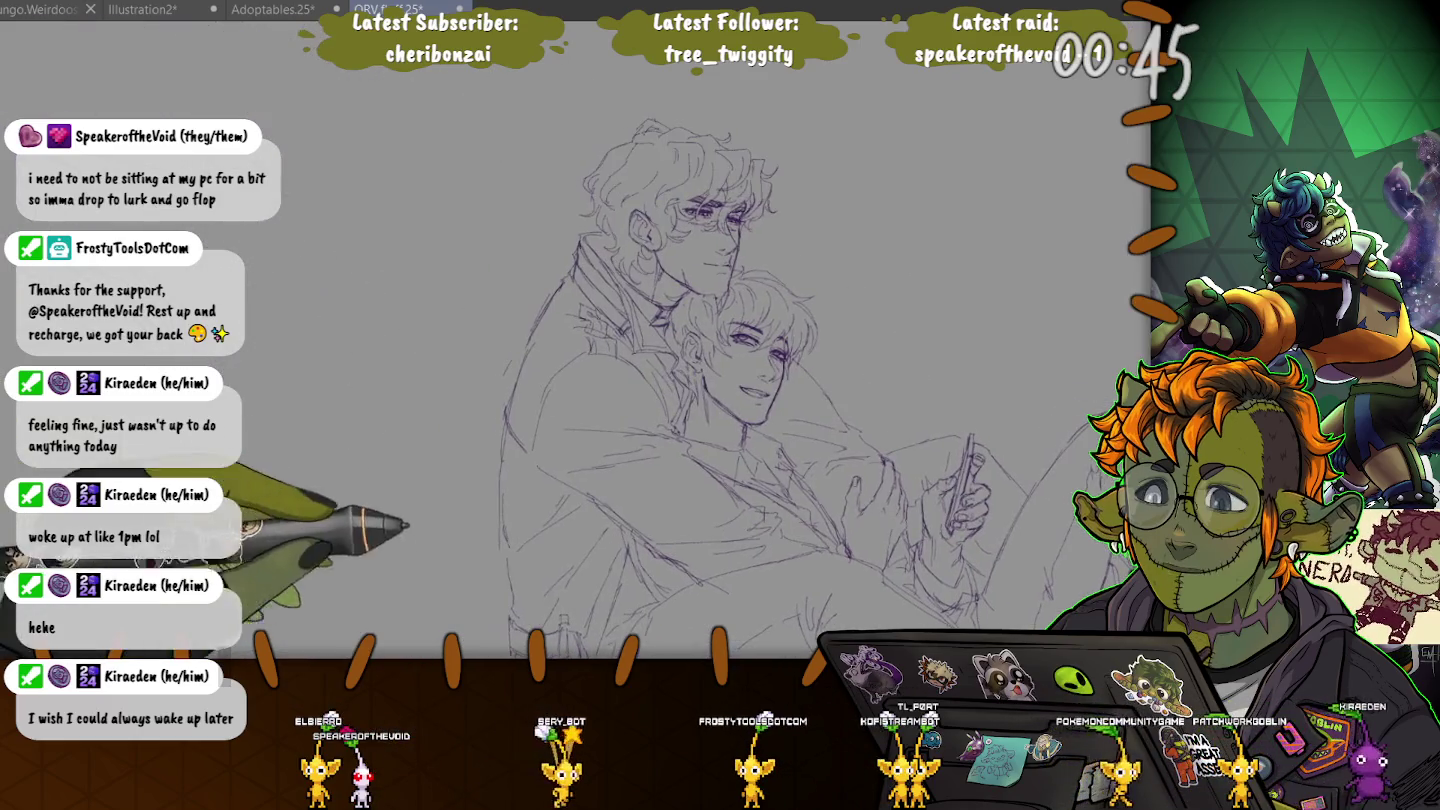
pyautogui.moveTo(488, 514); pyautogui.dragTo(428, 514)
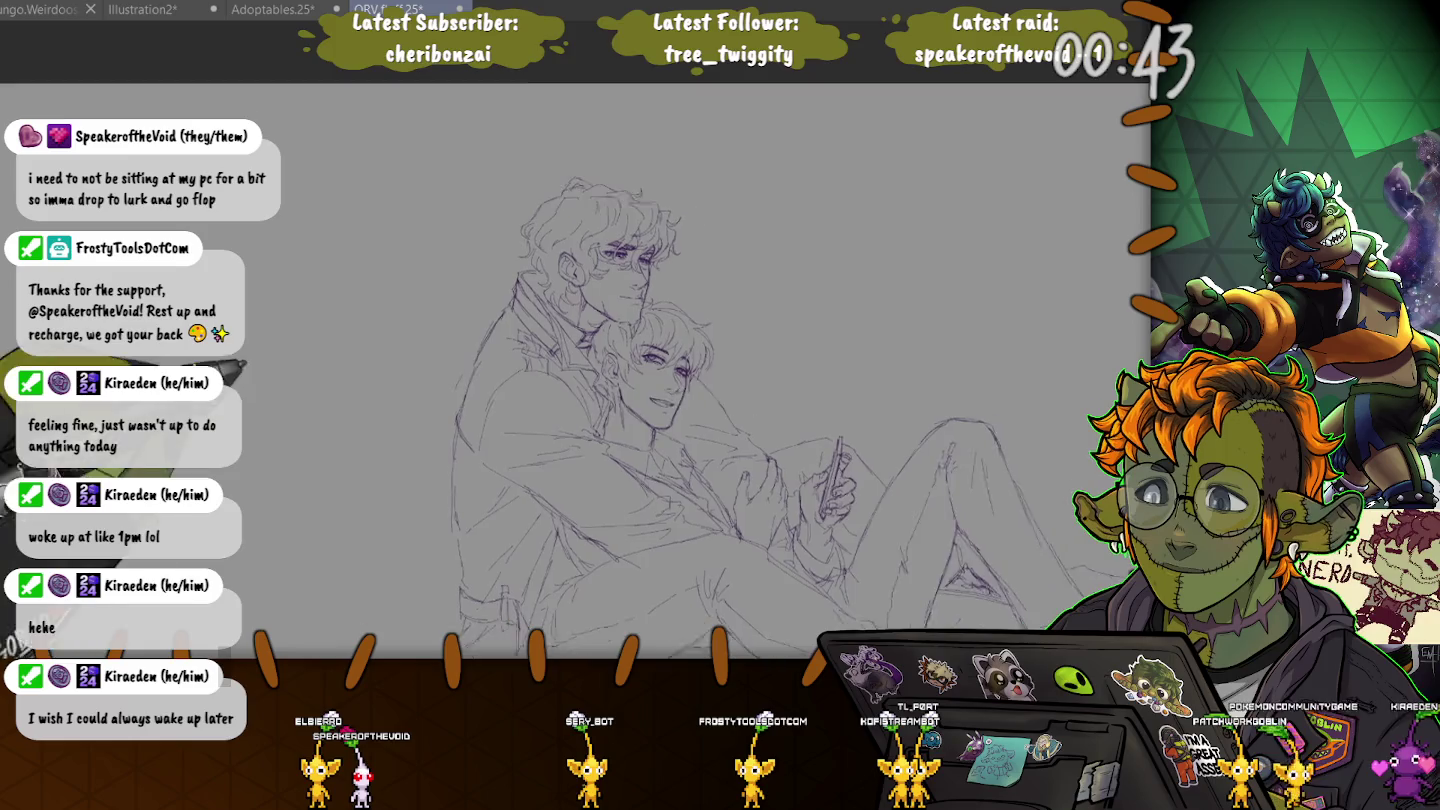
pyautogui.scroll(2, 684, 422)
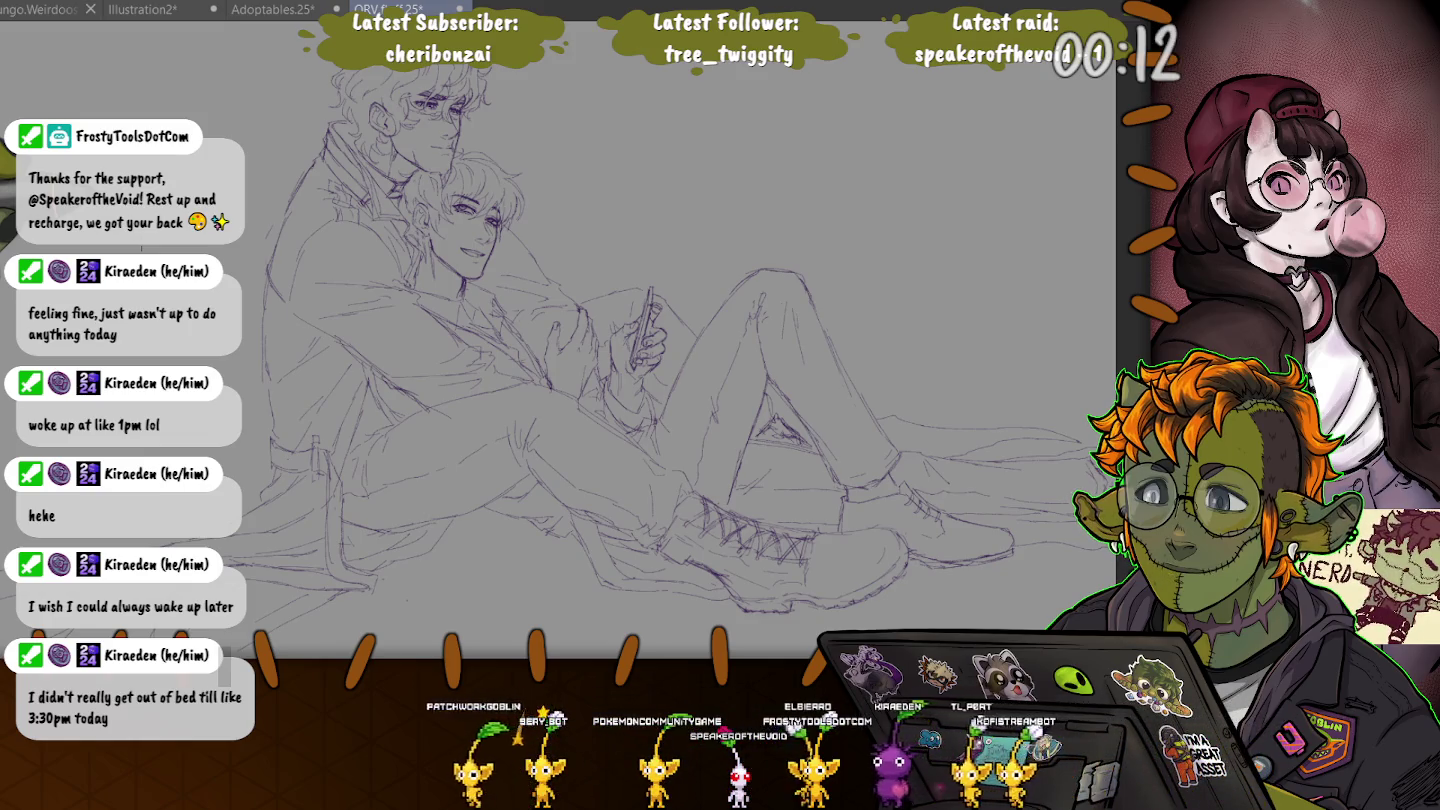
# - Zoom onto the faces and centre on the curly-haired character's eye and ear
pyautogui.scroll(2, 412, 226)
pyautogui.scroll(3, 412, 226)
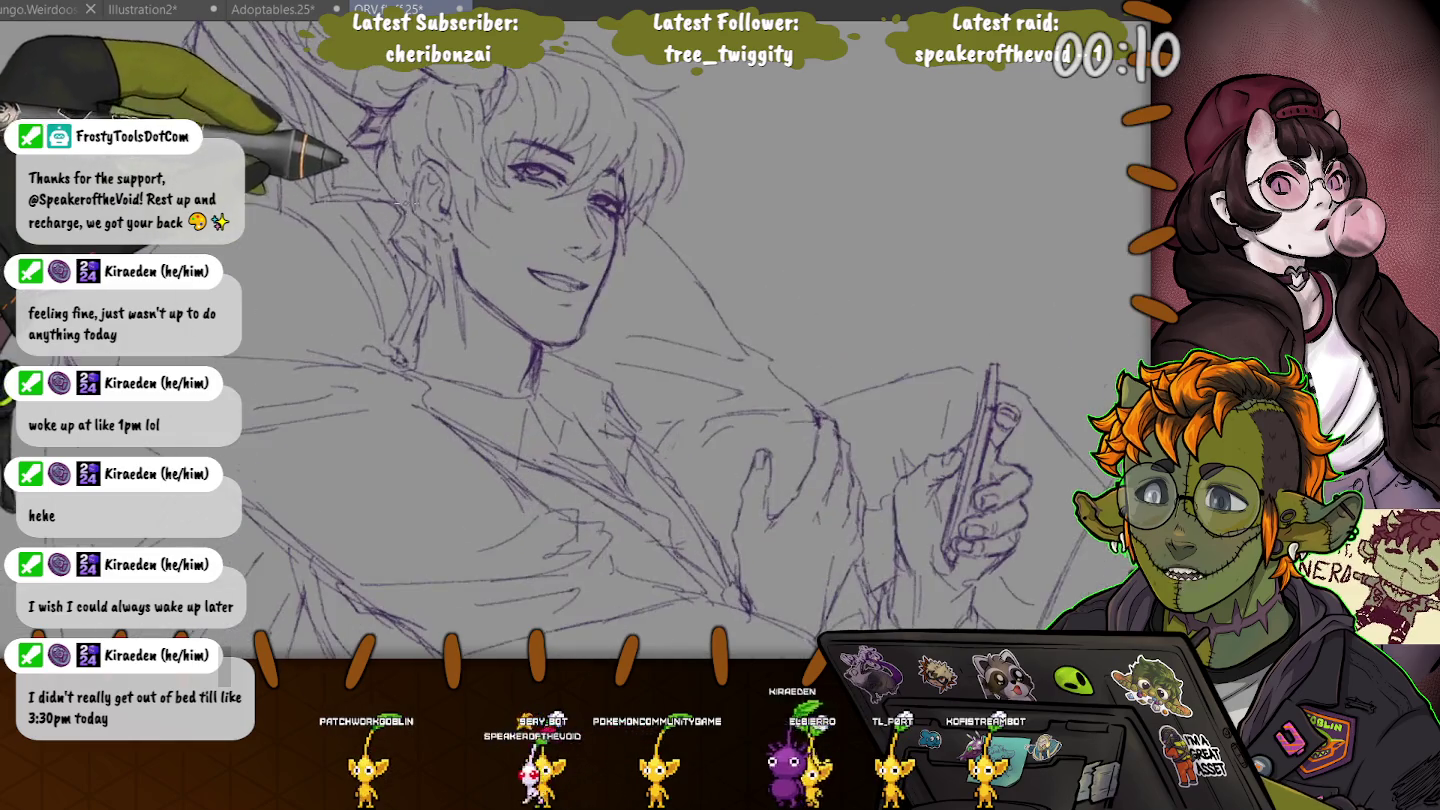
pyautogui.scroll(2, 480, 300)
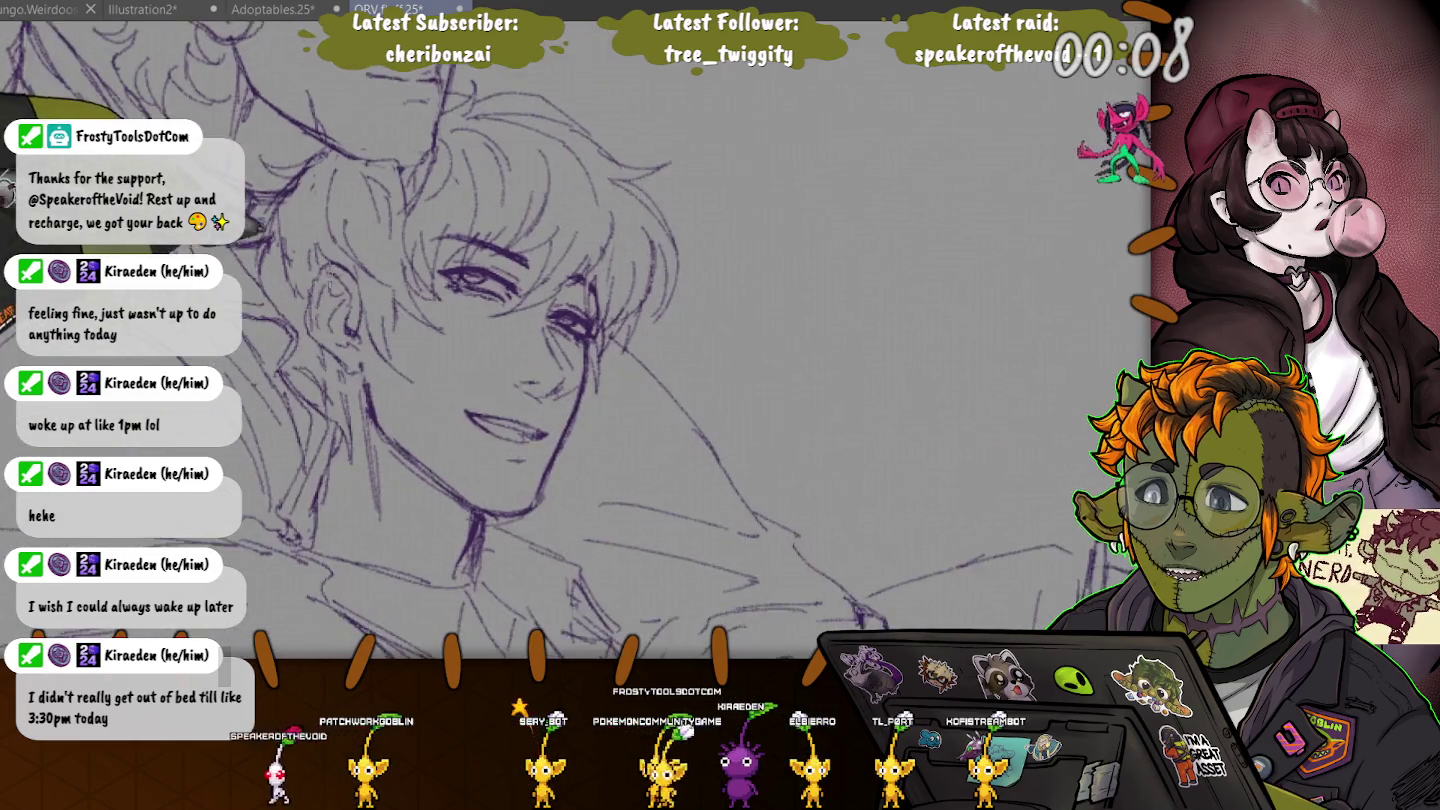
pyautogui.scroll(-3, 540, 340)
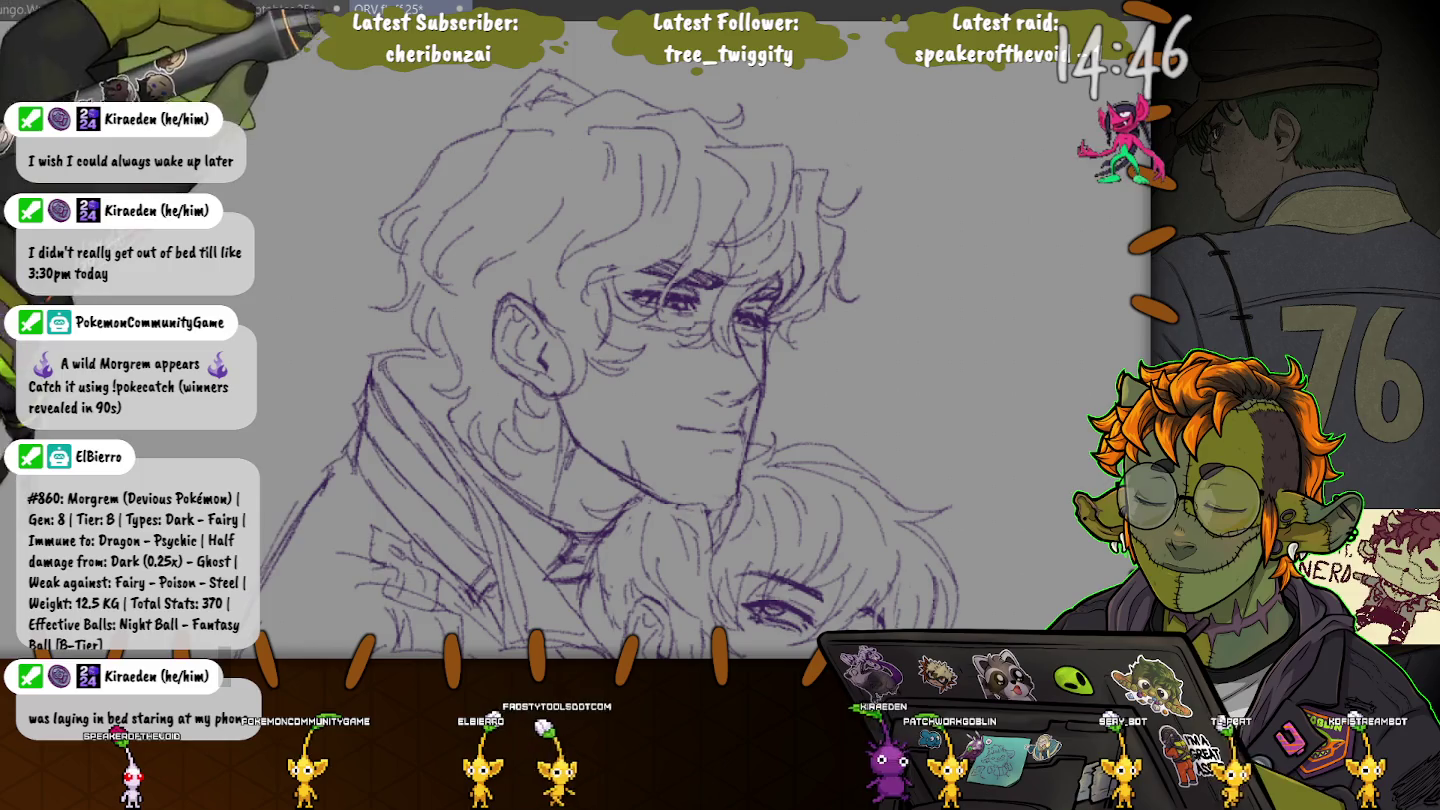
pyautogui.scroll(-2, 479, 459)
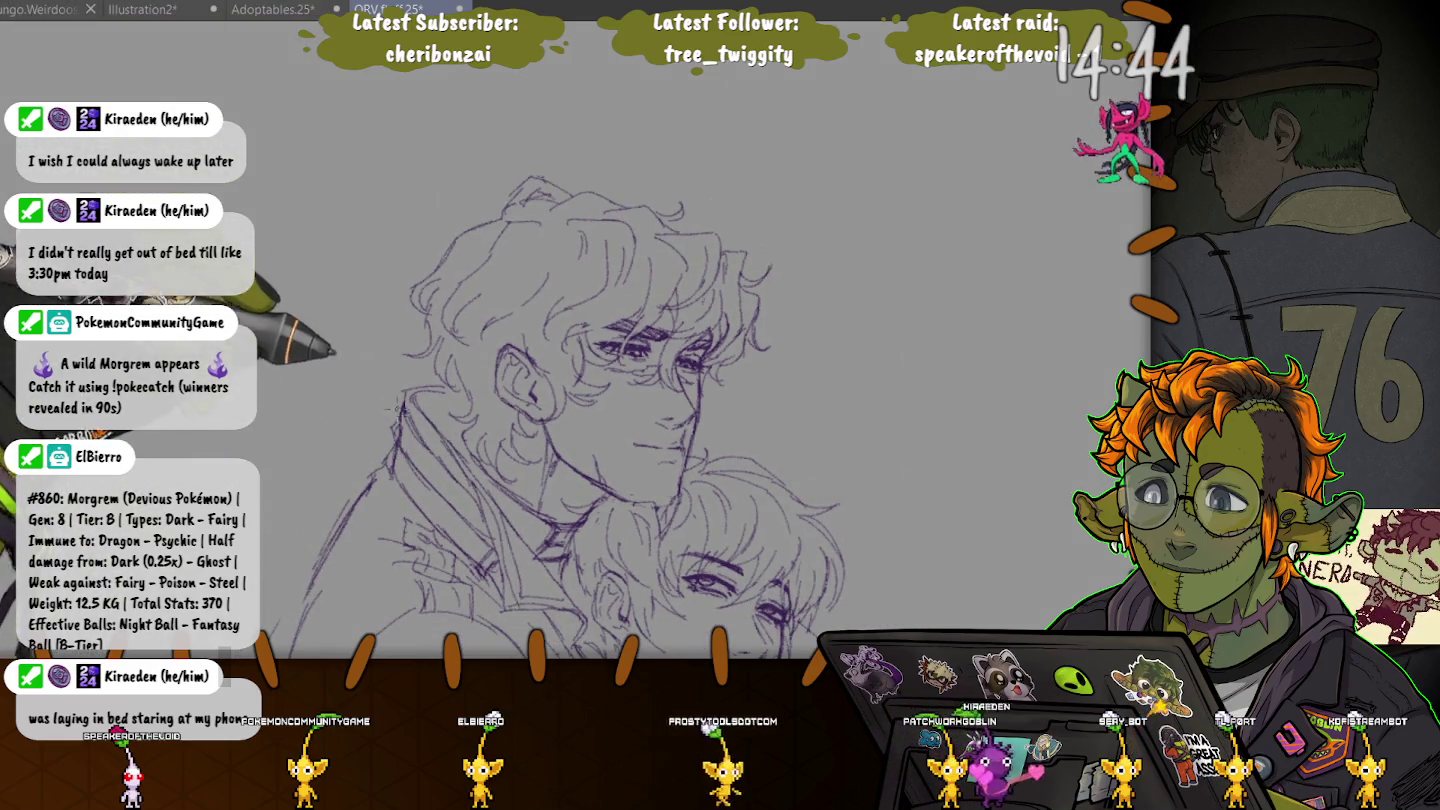
pyautogui.scroll(-1, 494, 484)
pyautogui.moveTo(279, 592); pyautogui.dragTo(445, 377)
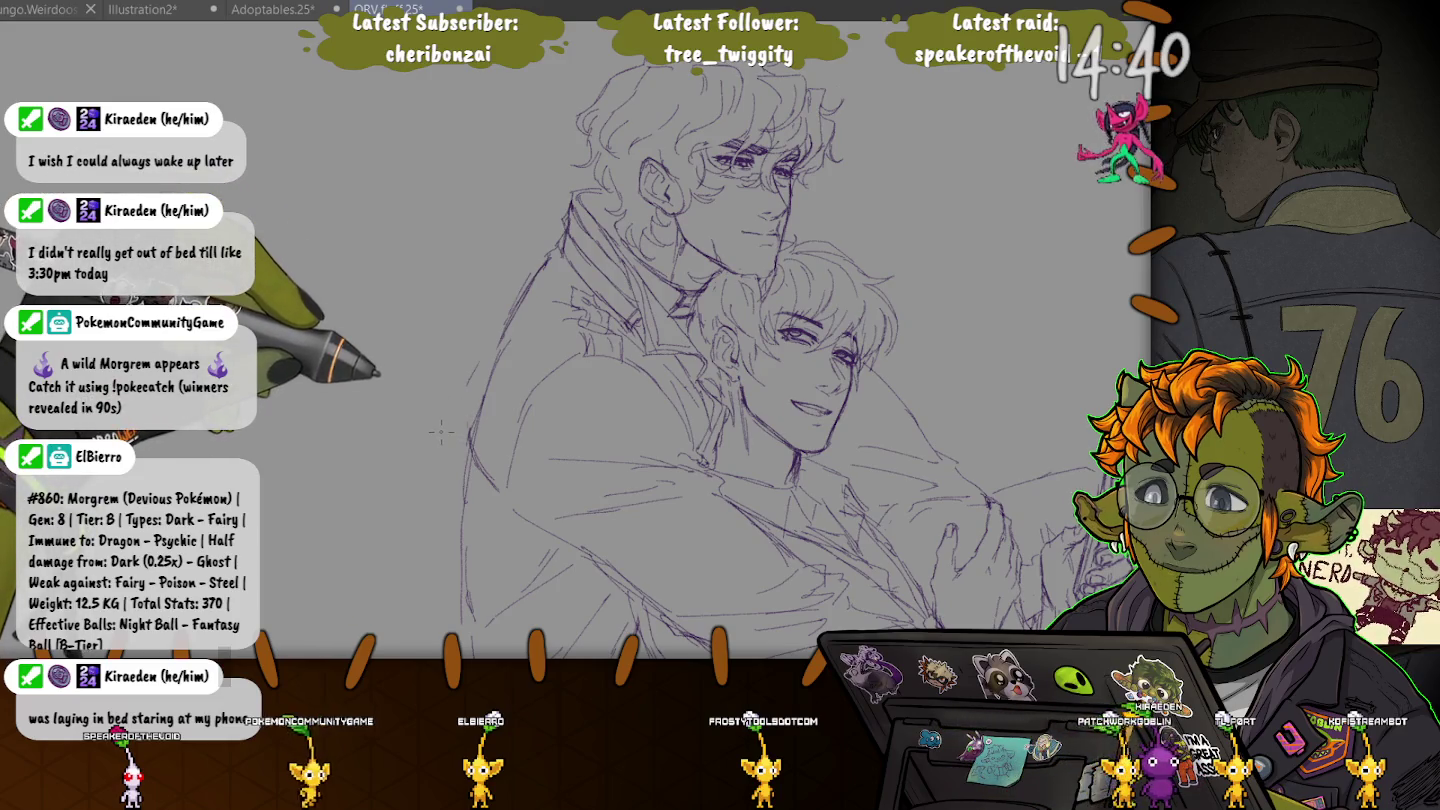
pyautogui.scroll(1, 700, 250)
pyautogui.scroll(1, 699, 250)
pyautogui.scroll(1, 699, 250)
pyautogui.scroll(1, 700, 250)
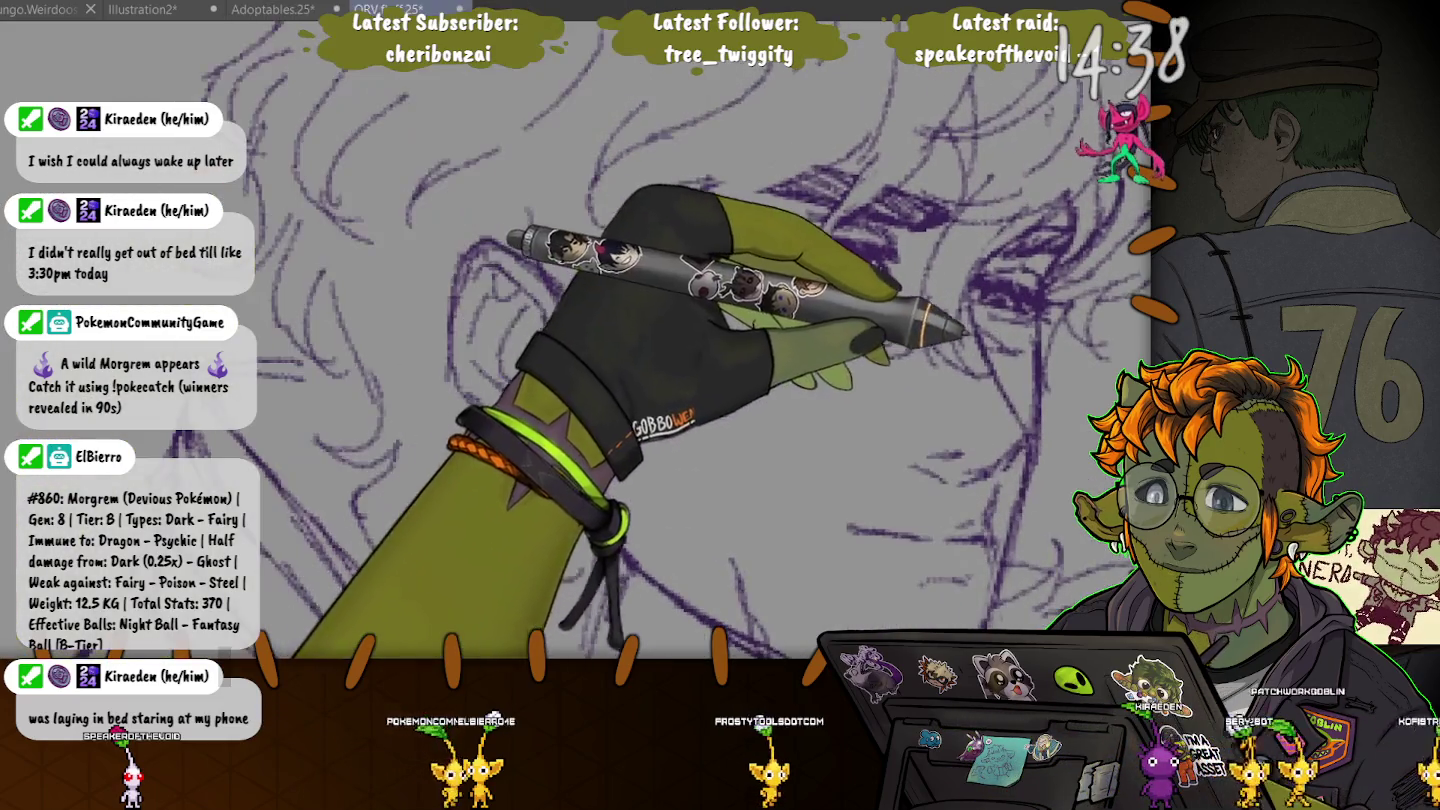
pyautogui.scroll(-2, 700, 350)
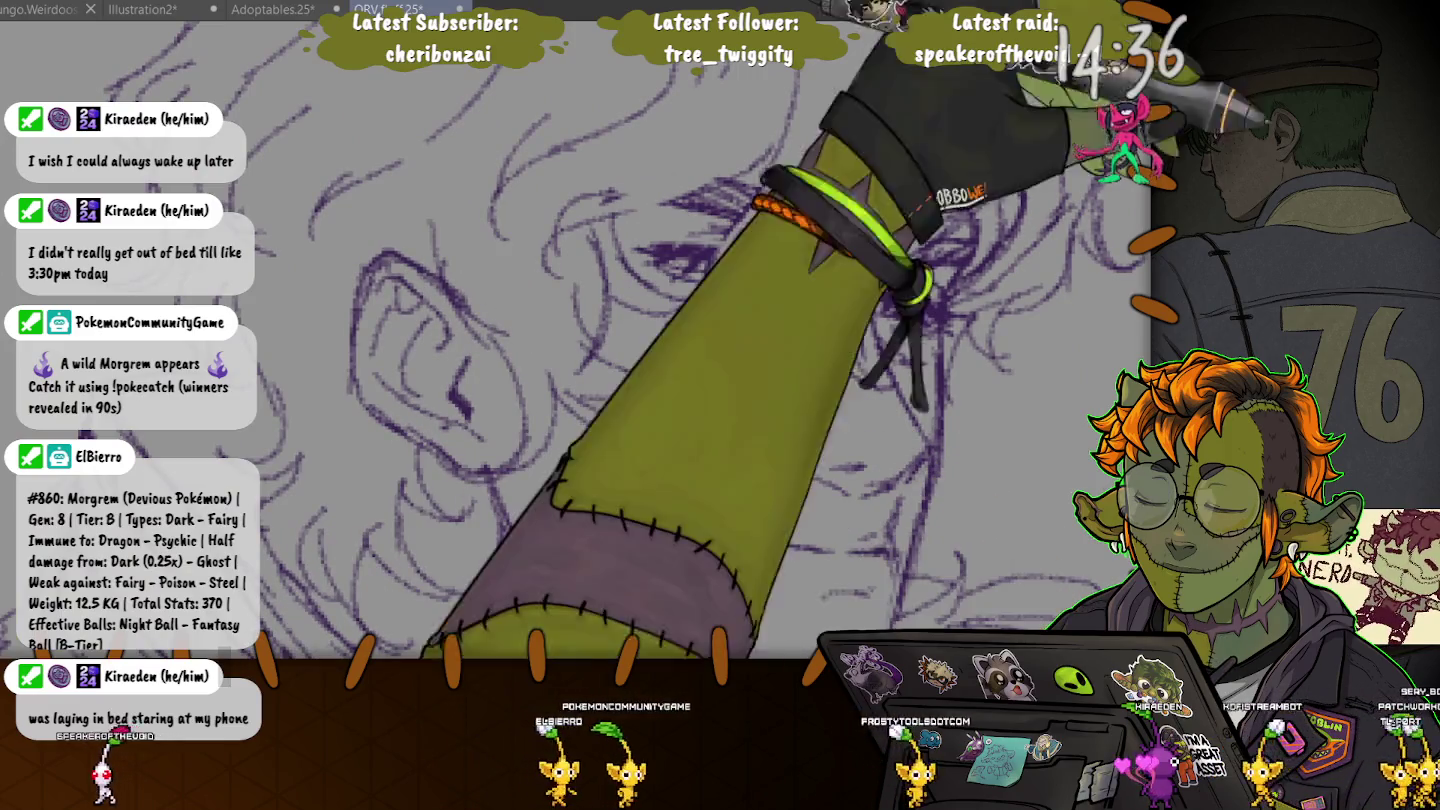
# - Transform the selected line work at the right eye, commit, and deselect
pyautogui.scroll(1, 700, 350)
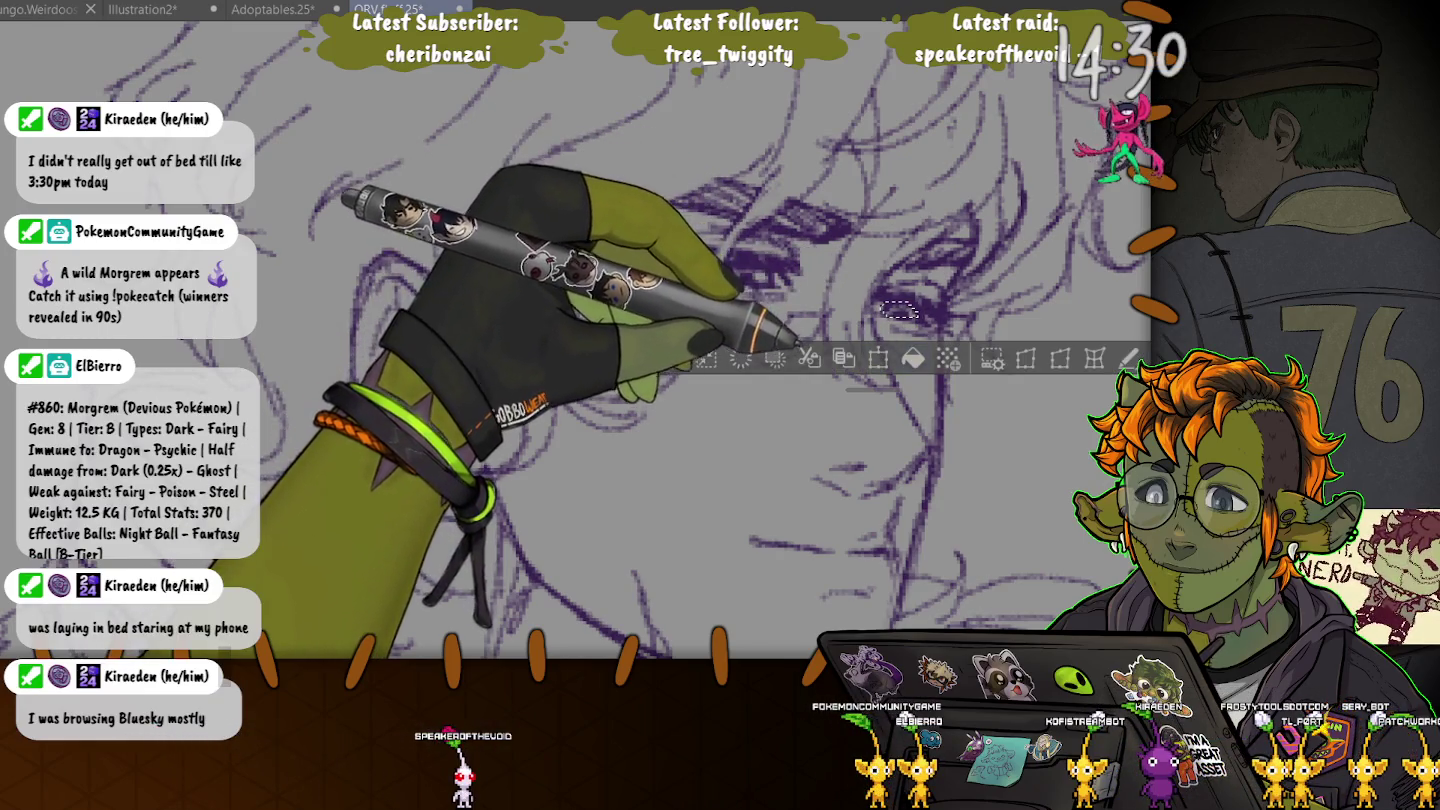
pyautogui.hotkey('ctrl', 't')
pyautogui.scroll(1, 883, 307)
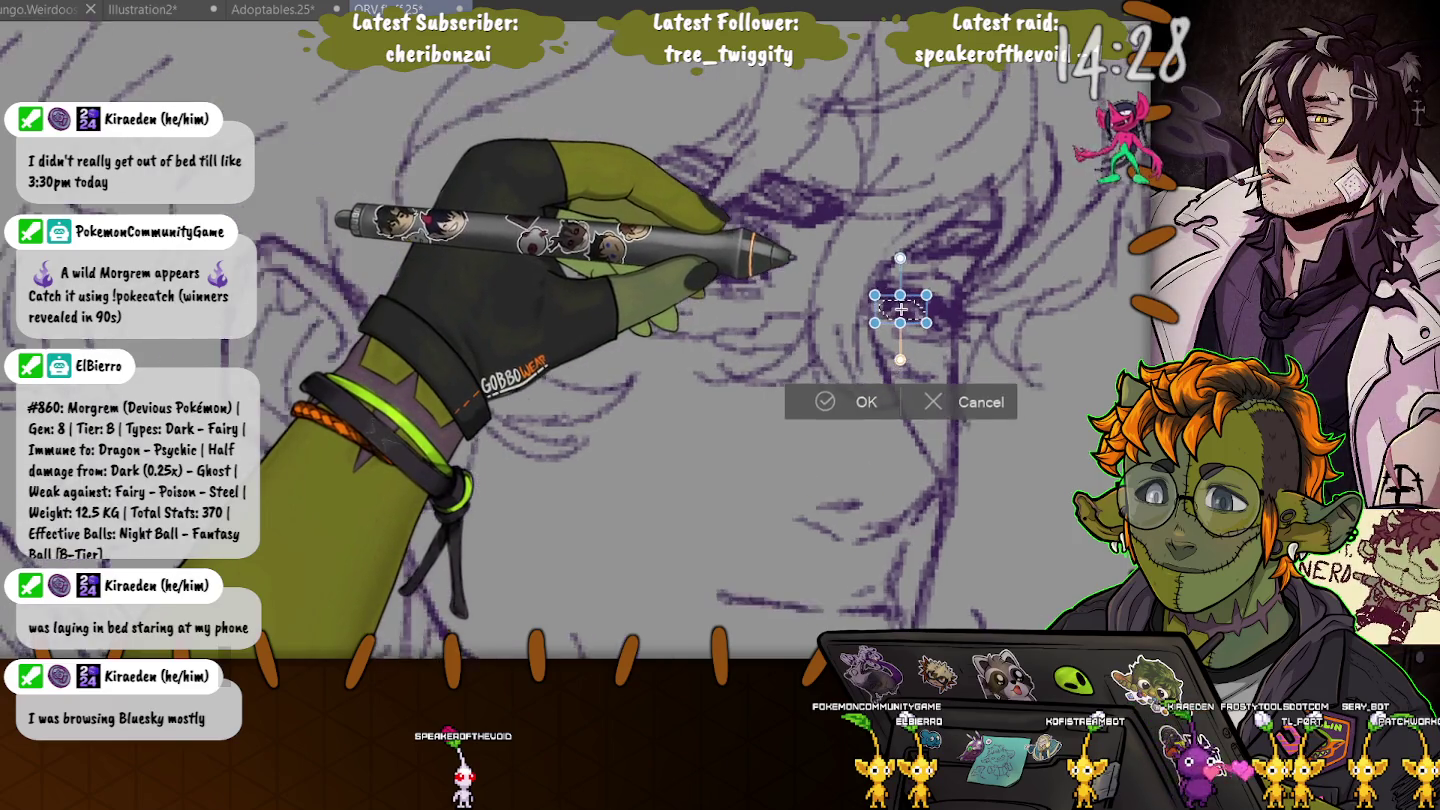
pyautogui.scroll(1, 883, 307)
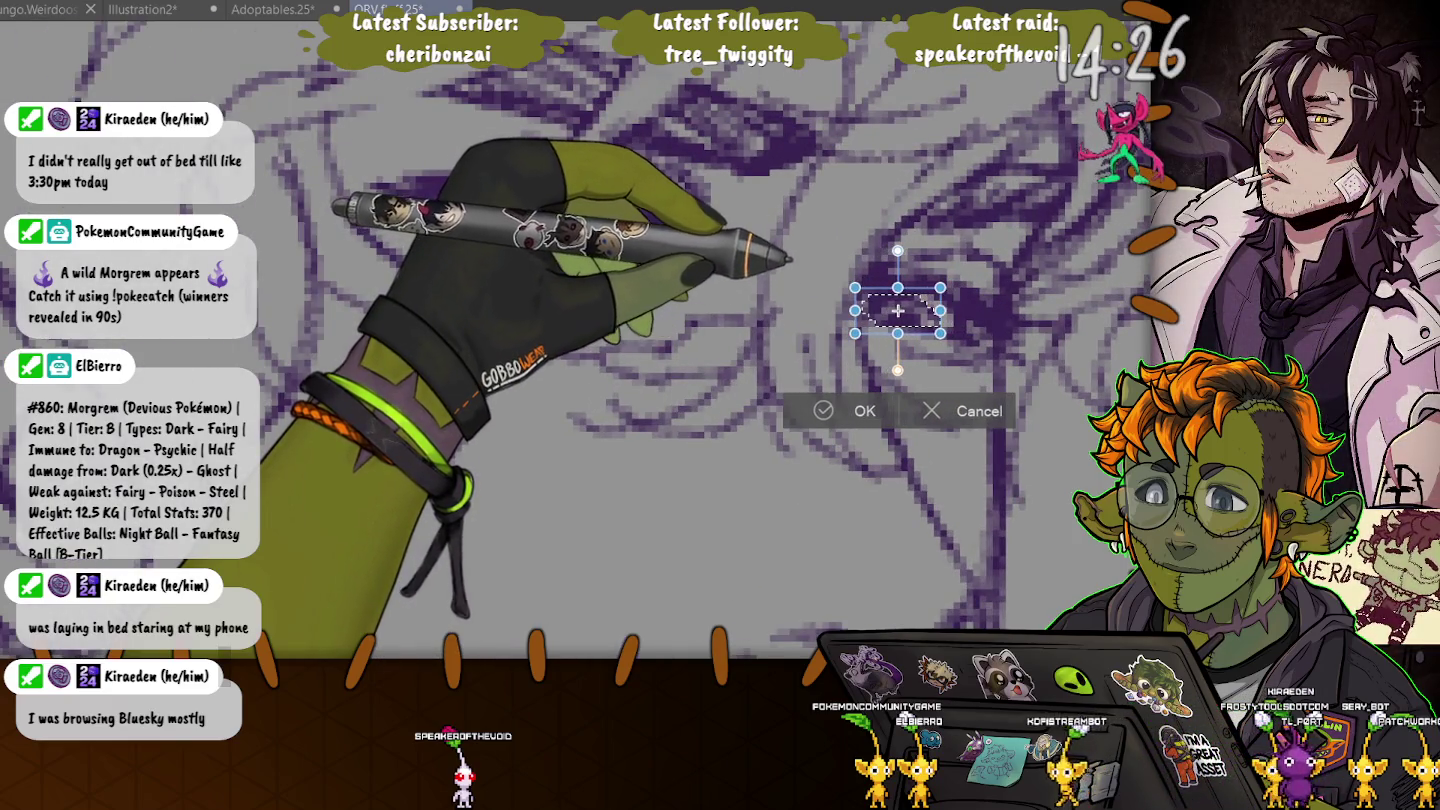
pyautogui.press('Return')
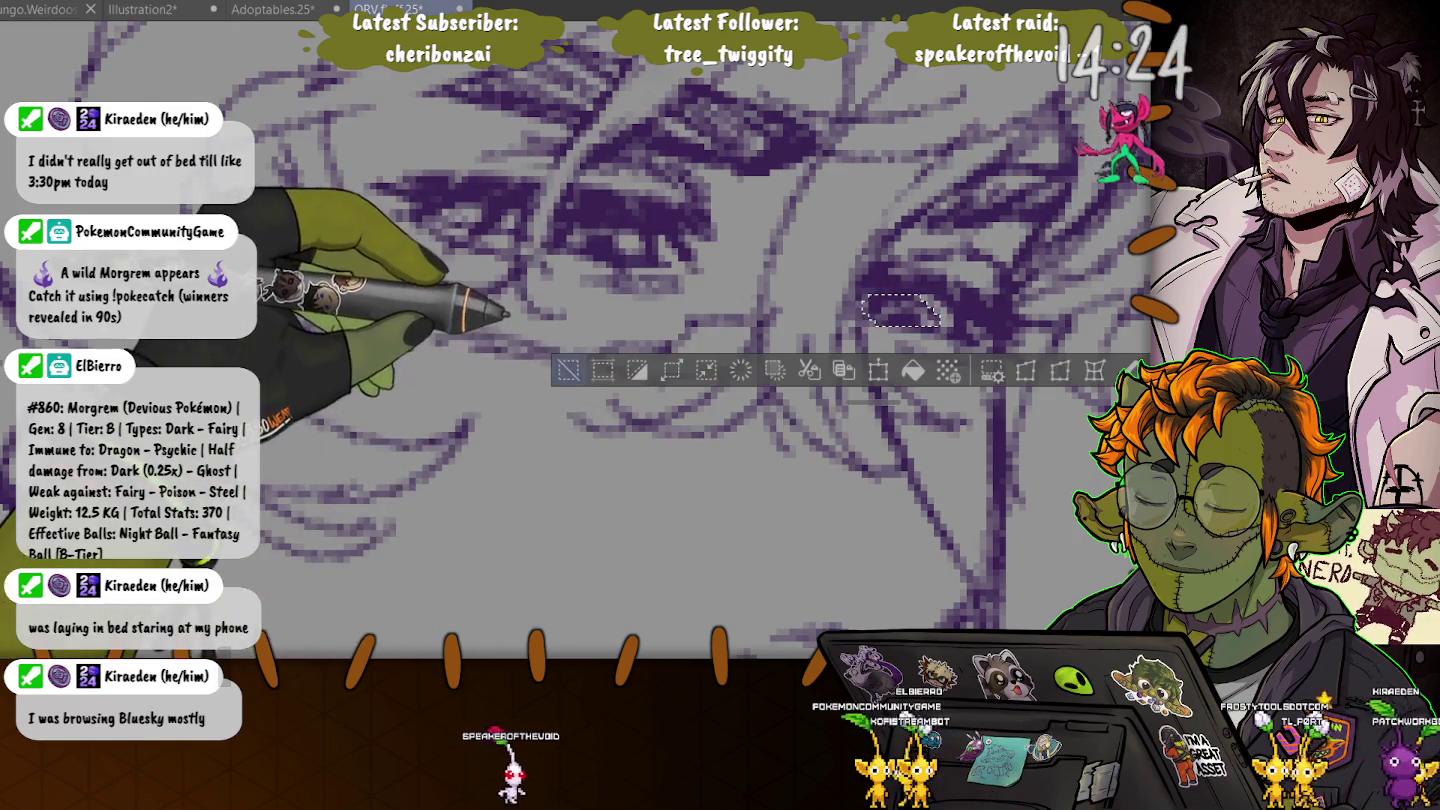
pyautogui.hotkey('ctrl', 'd')
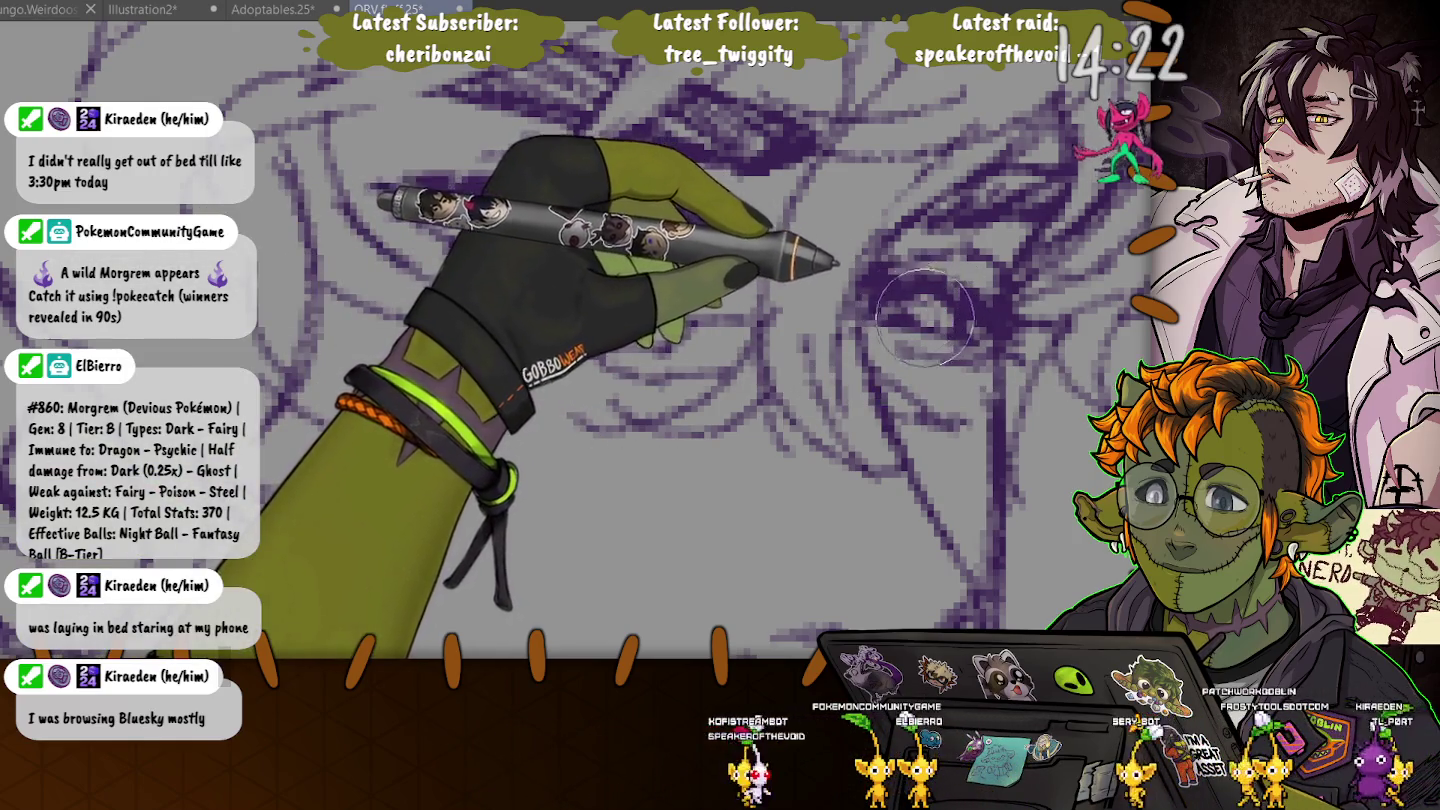
# - Shrink the brush and zoom in and out to check the eyes against the whole face
pyautogui.moveTo(907, 317); pyautogui.dragTo(913, 293)
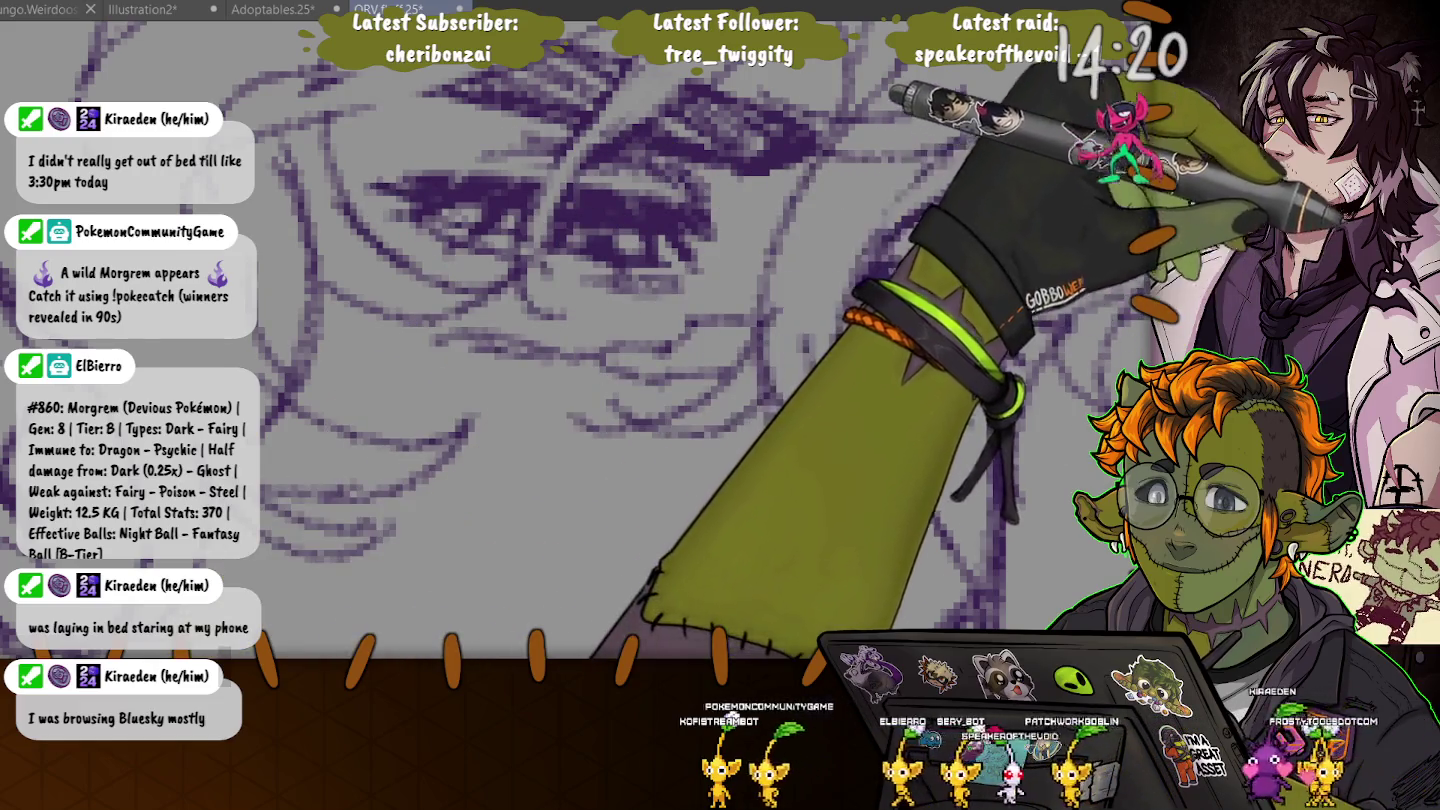
pyautogui.press('[')
pyautogui.press('[')
pyautogui.press('[')
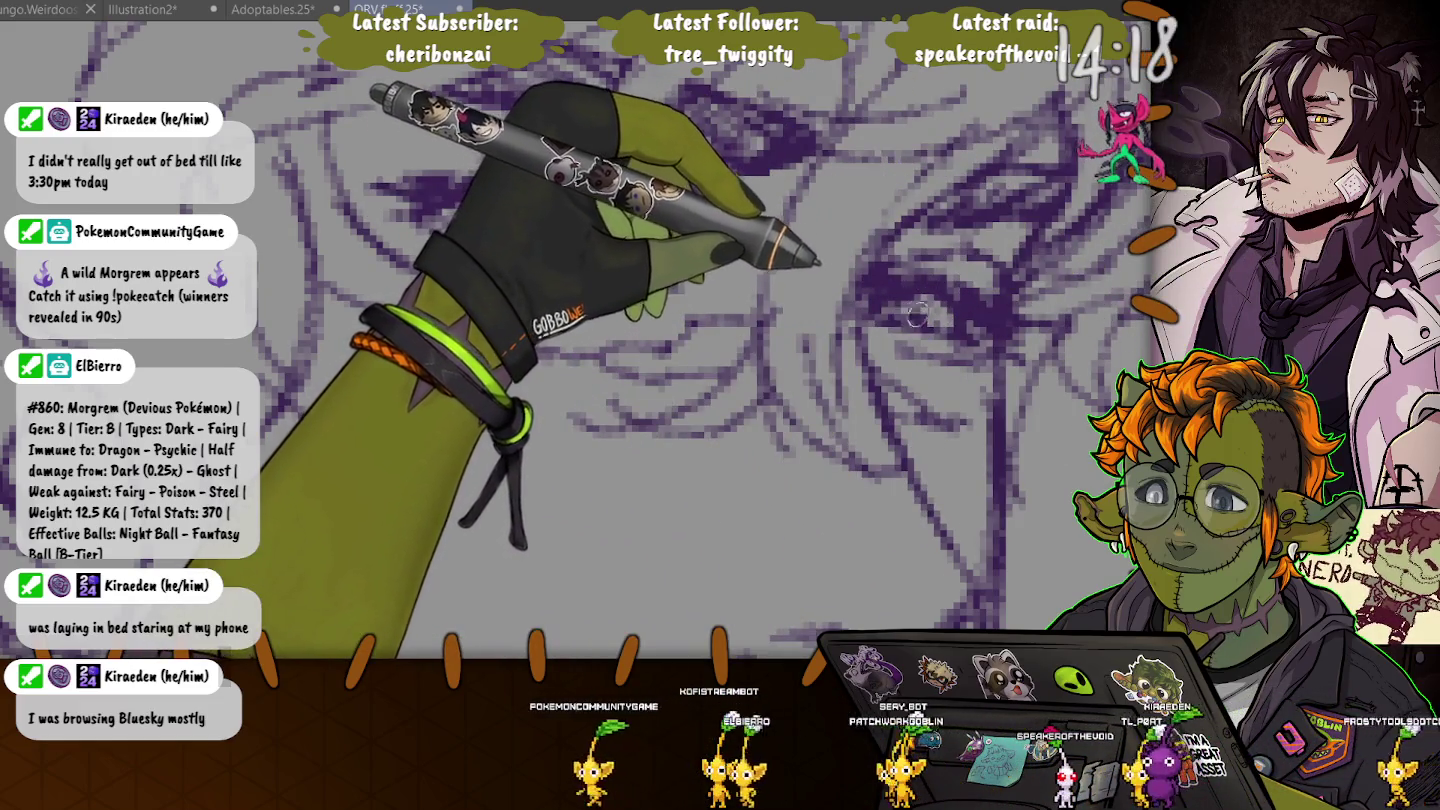
pyautogui.hotkey('ctrl', '-')
pyautogui.hotkey('ctrl', '-')
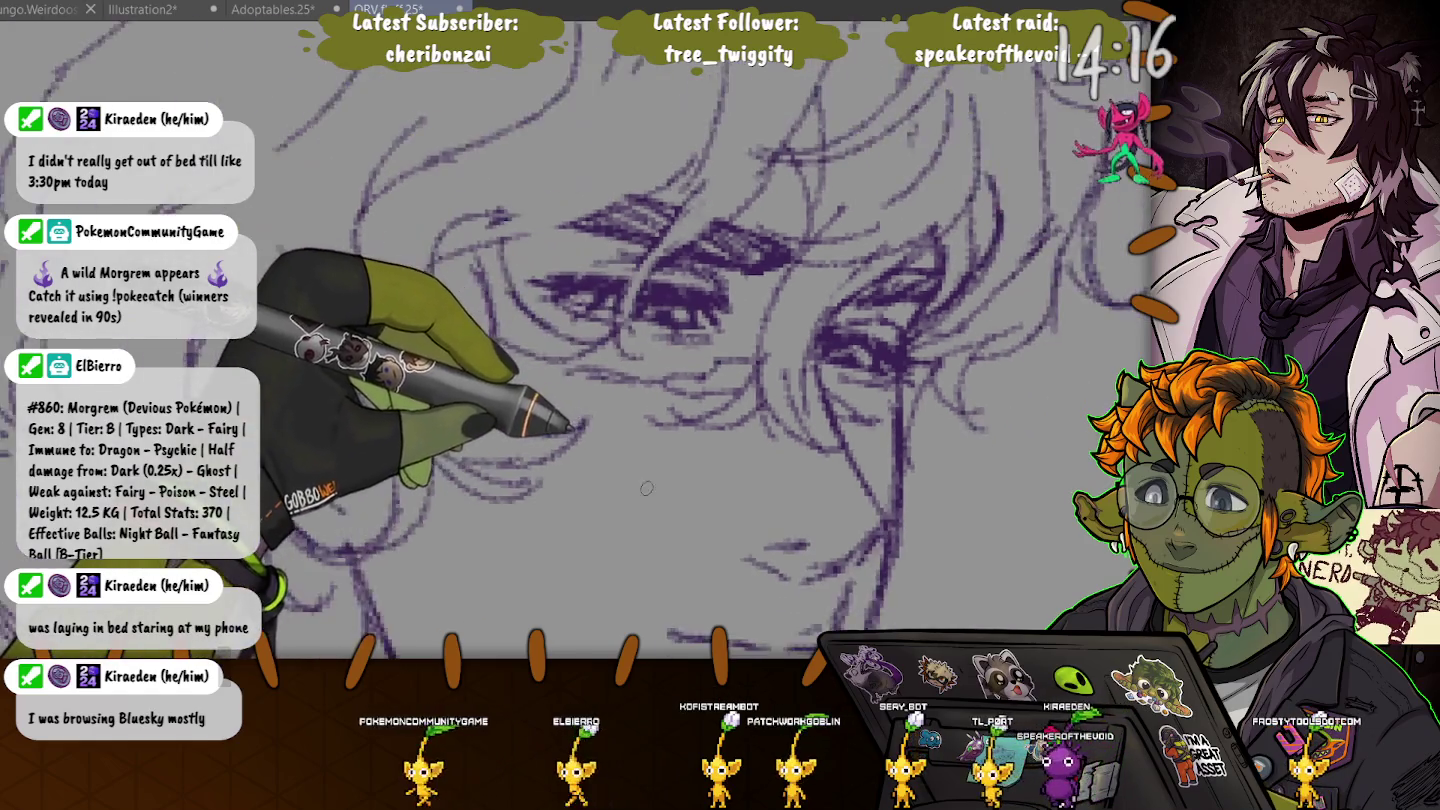
pyautogui.hotkey('ctrl', '+')
pyautogui.hotkey('ctrl', '+')
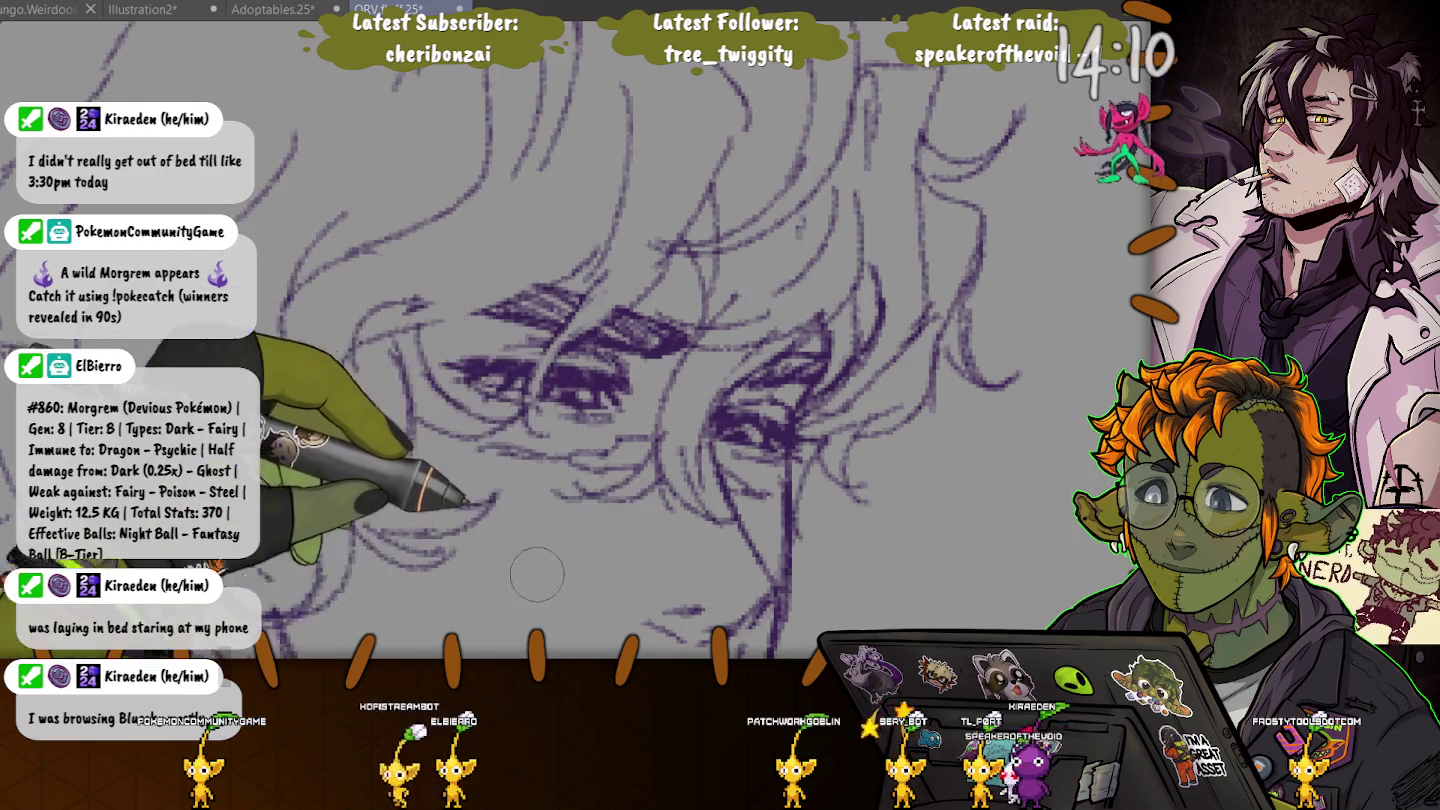
pyautogui.hotkey('ctrl', '-')
pyautogui.hotkey('ctrl', '-')
pyautogui.hotkey('ctrl', '+')
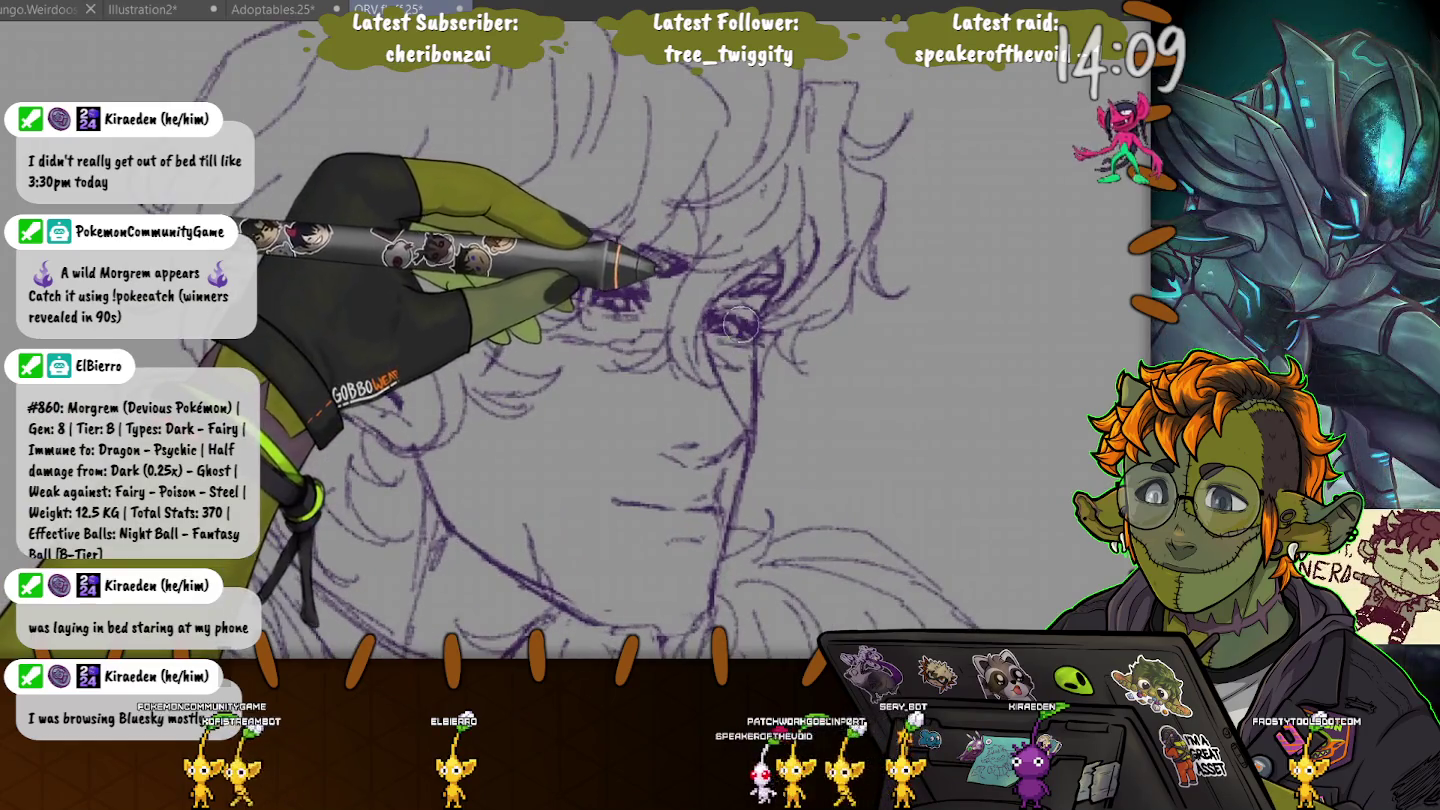
pyautogui.hotkey('ctrl', '-')
pyautogui.hotkey('ctrl', '-')
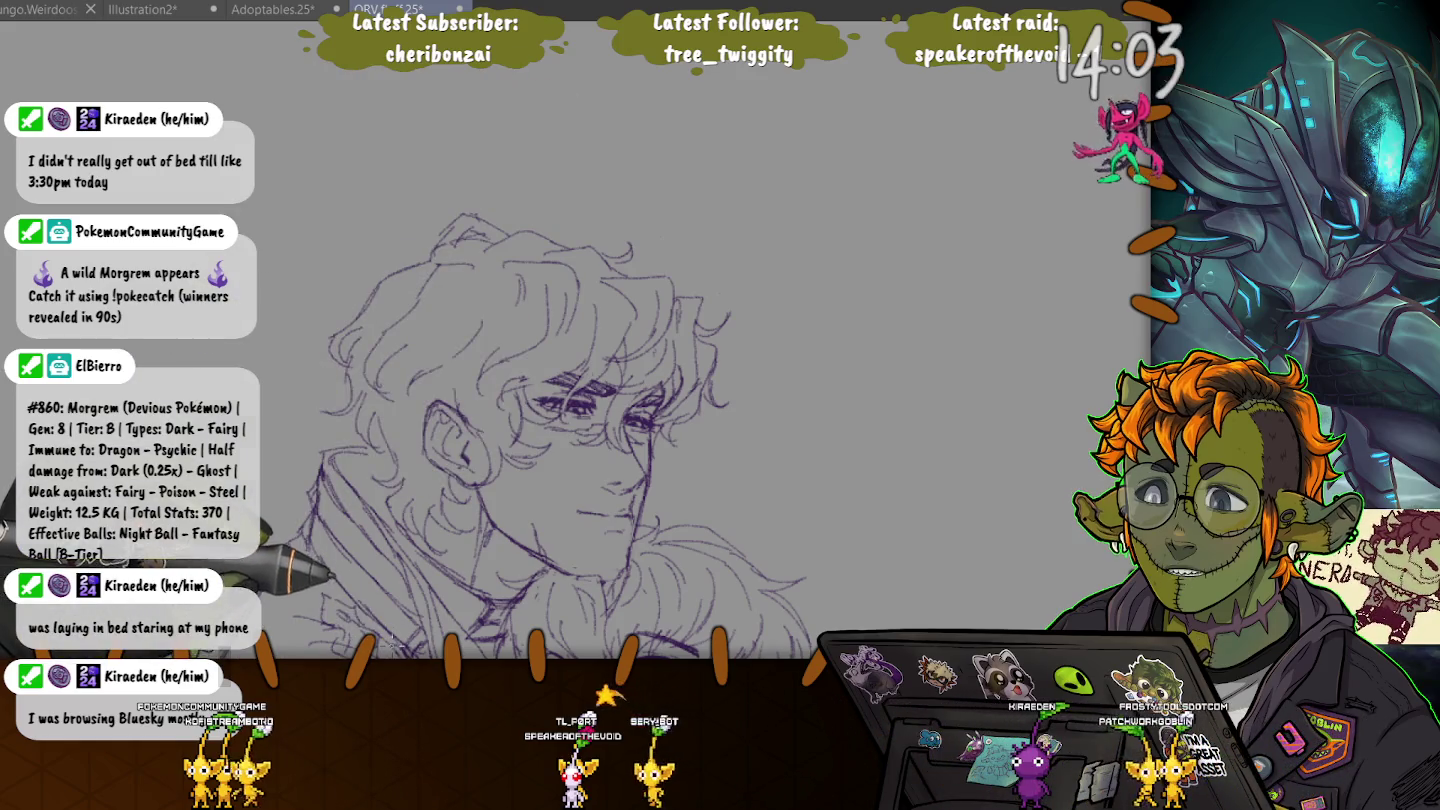
pyautogui.hotkey('ctrl', '-')
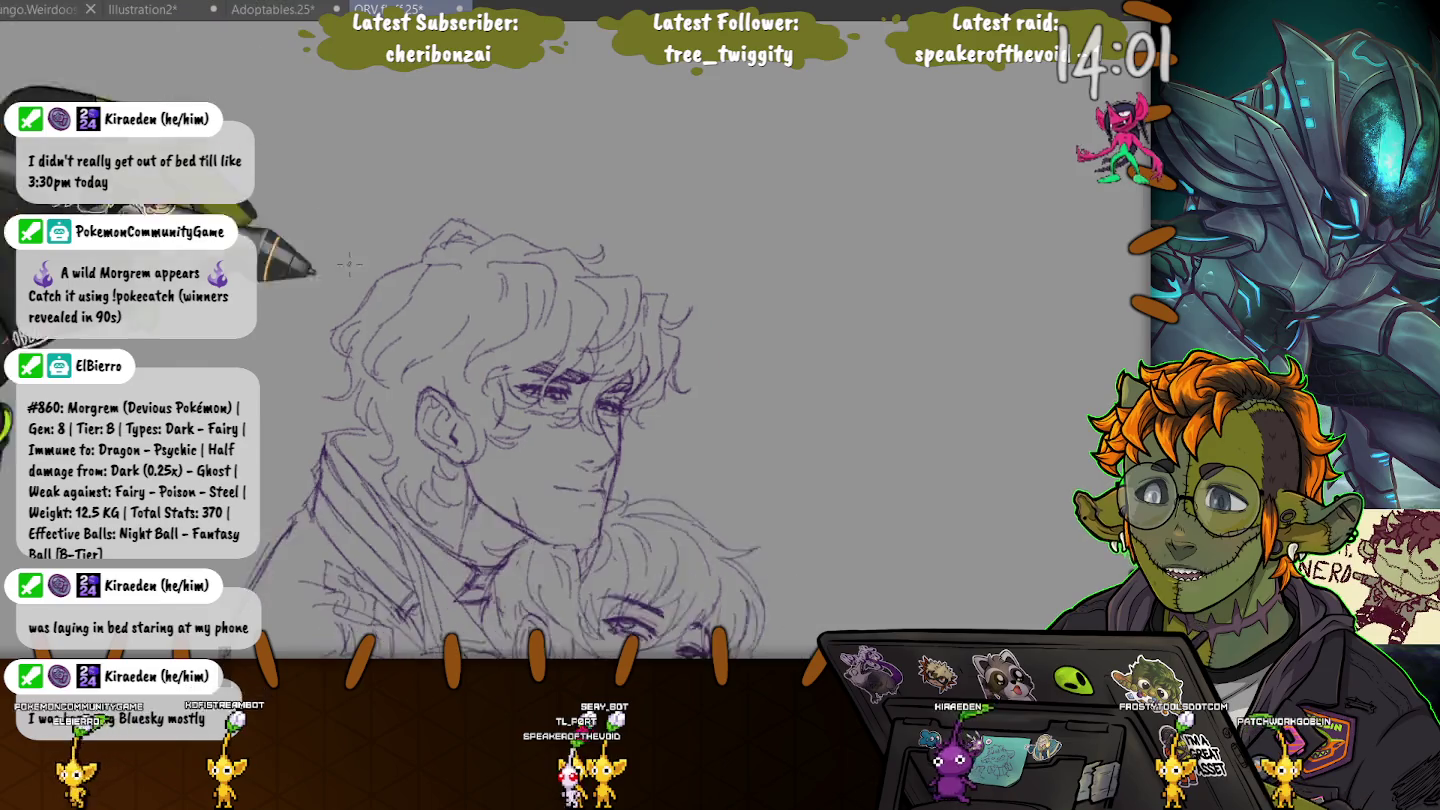
pyautogui.hotkey('ctrl', '-')
pyautogui.moveTo(168, 596); pyautogui.dragTo(264, 356)
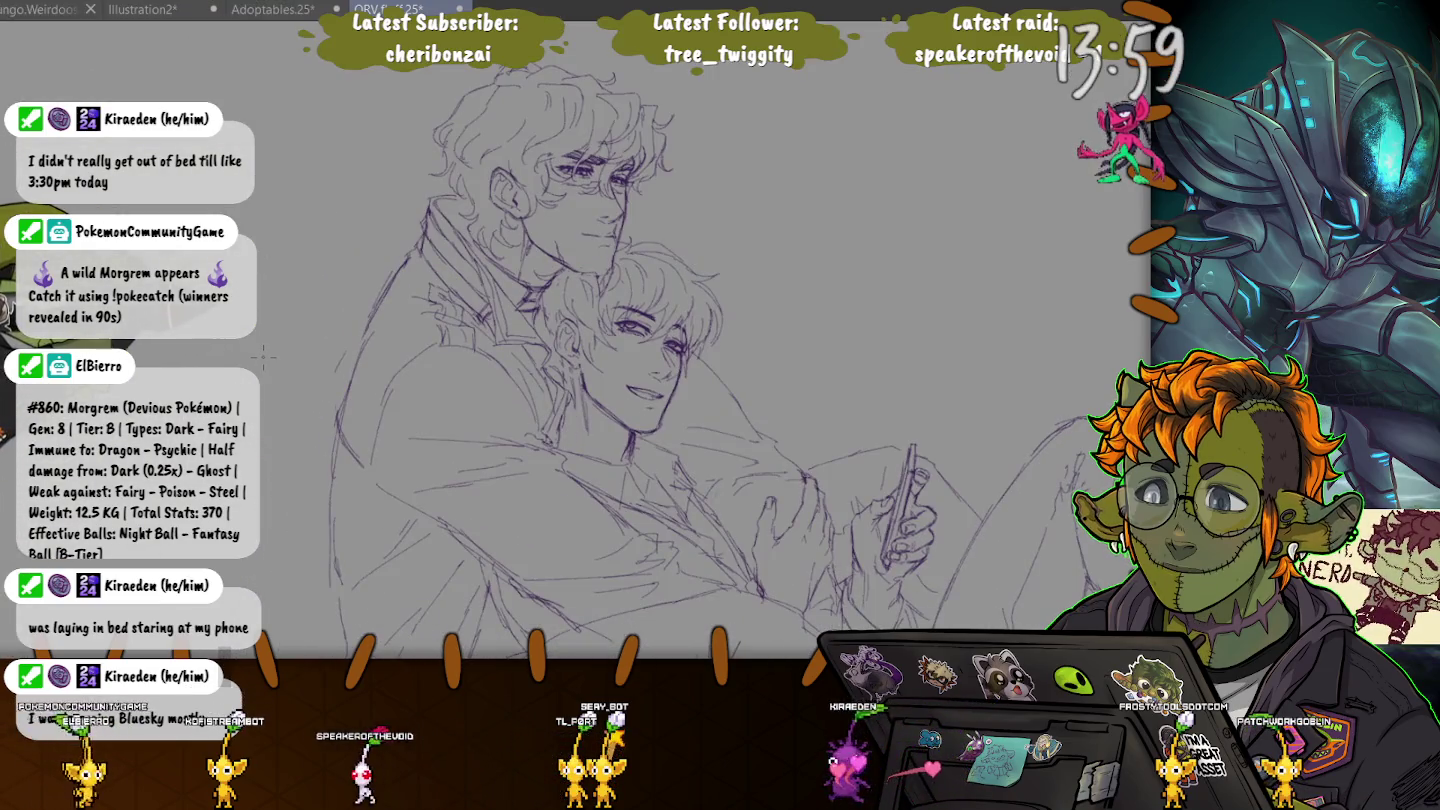
pyautogui.hotkey('ctrl', '+')
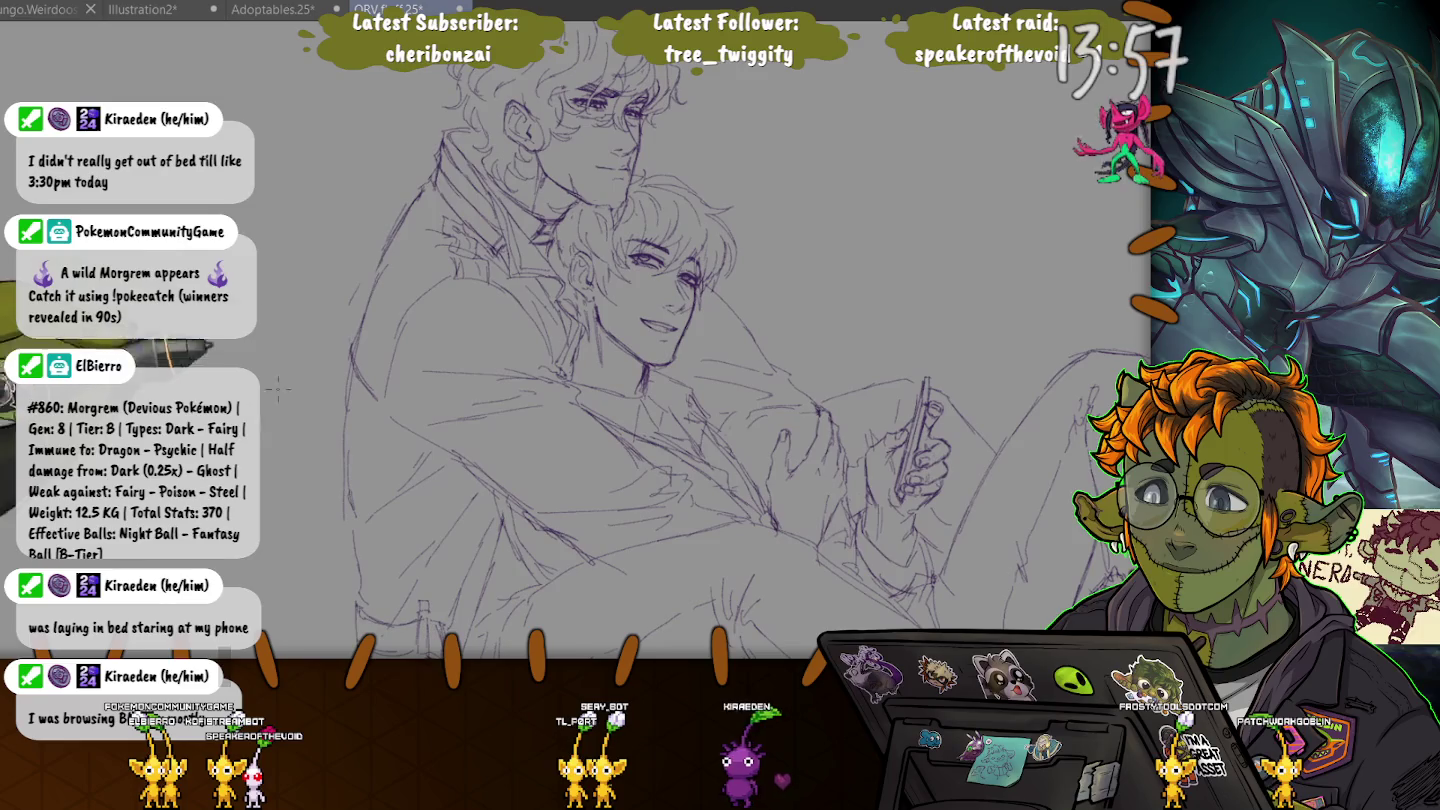
pyautogui.hotkey('ctrl', '+')
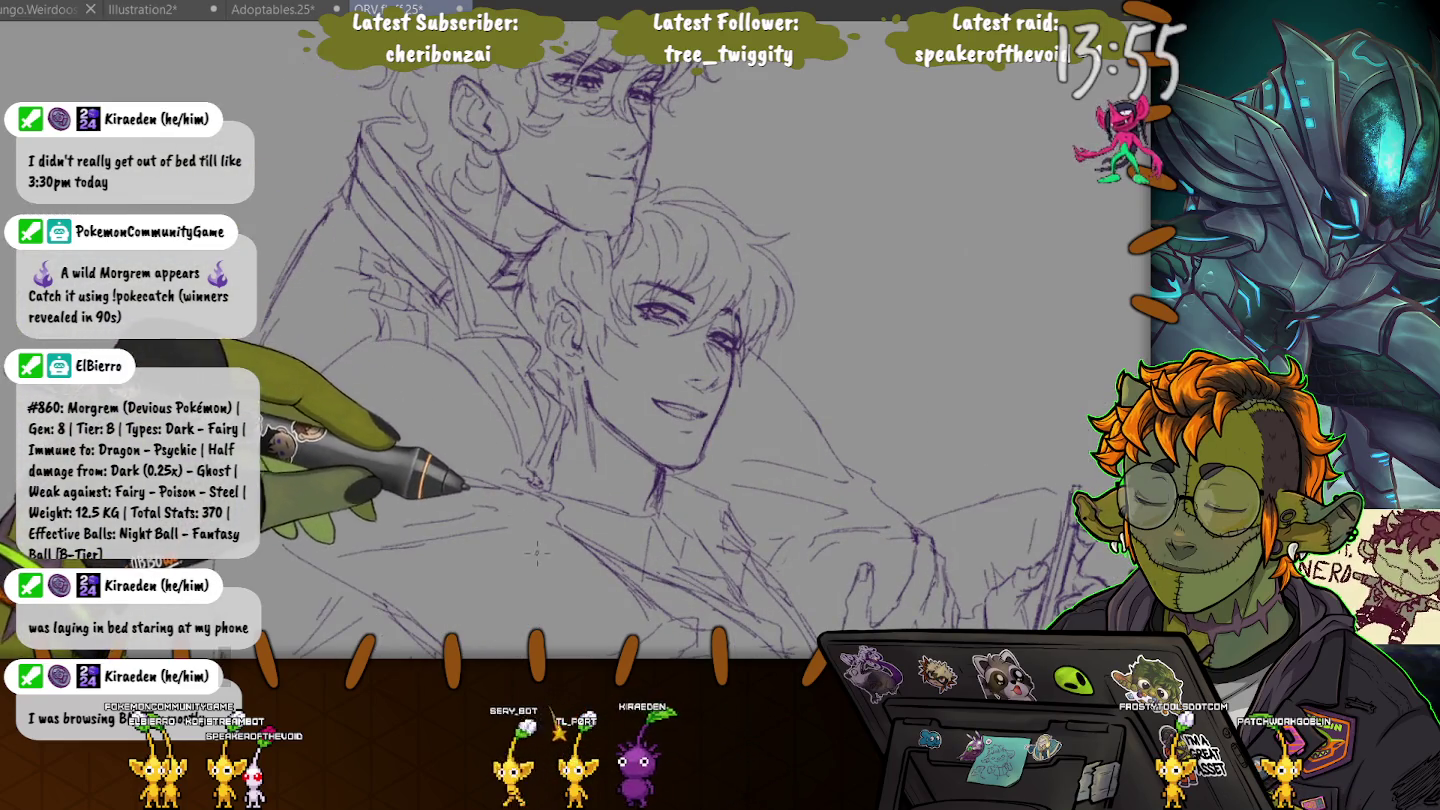
pyautogui.hotkey('ctrl', '-')
pyautogui.hotkey('ctrl', '-')
pyautogui.moveTo(740, 630); pyautogui.dragTo(655, 355)
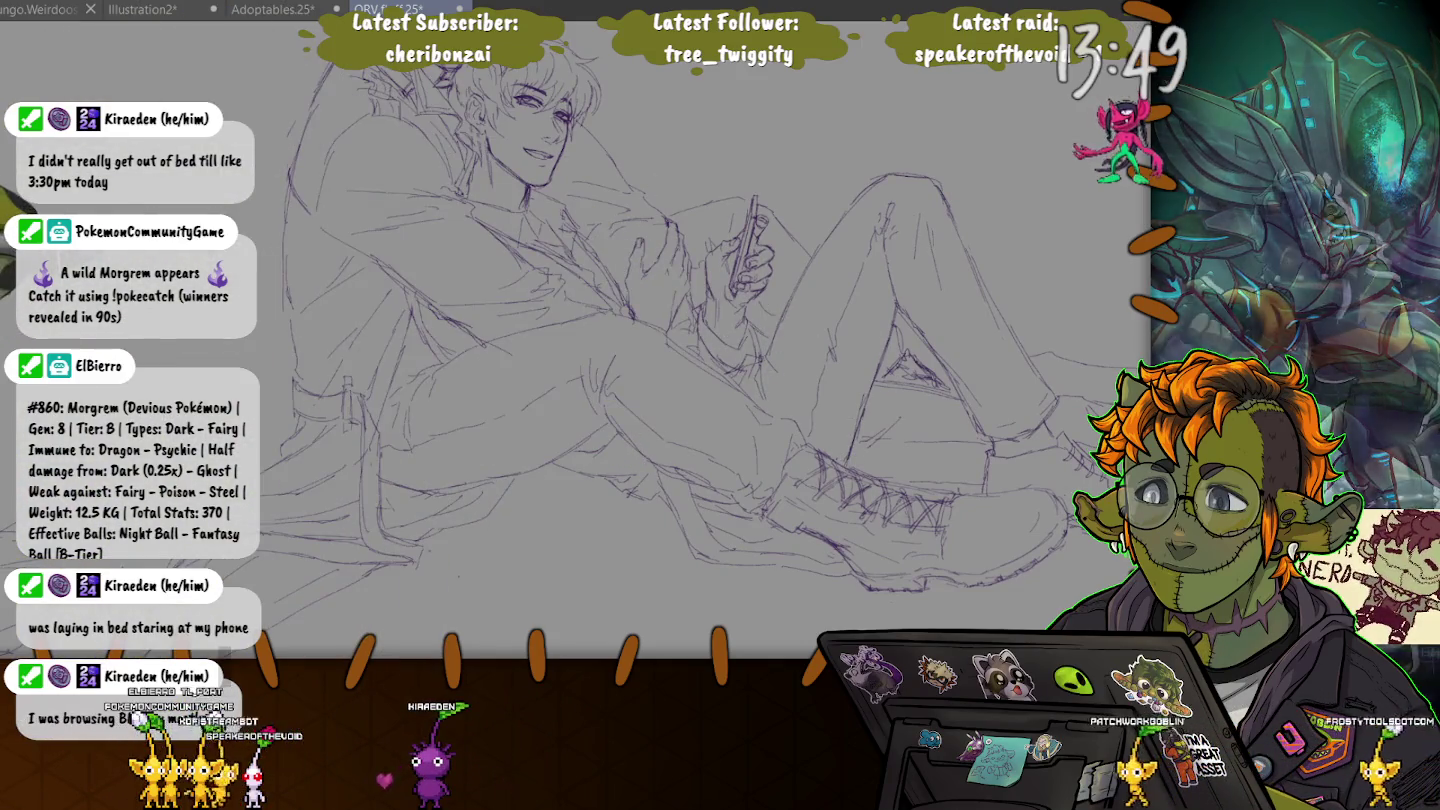
pyautogui.moveTo(600, 350); pyautogui.dragTo(745, 471)
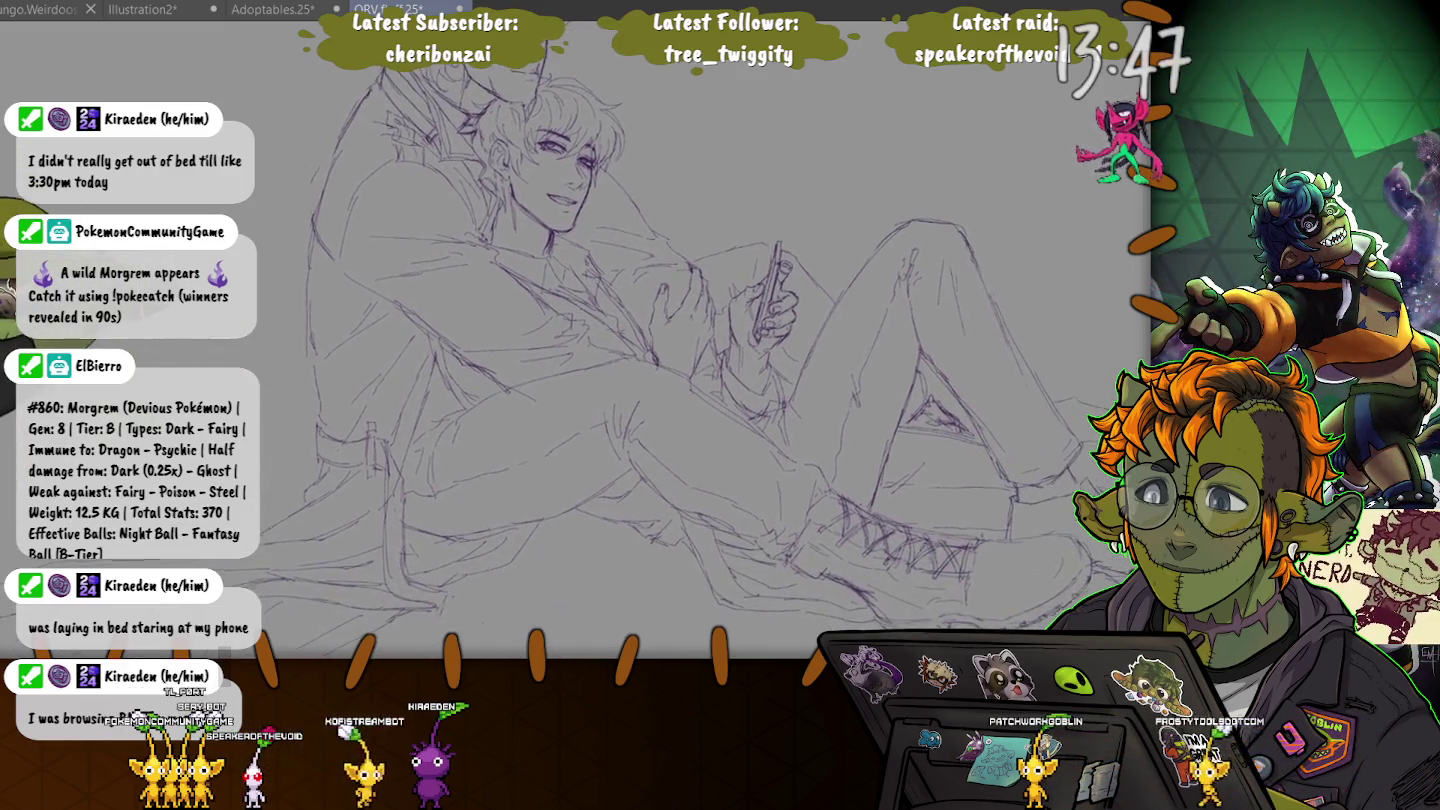
pyautogui.scroll(-5, 258, 355)
pyautogui.scroll(2, 248, 355)
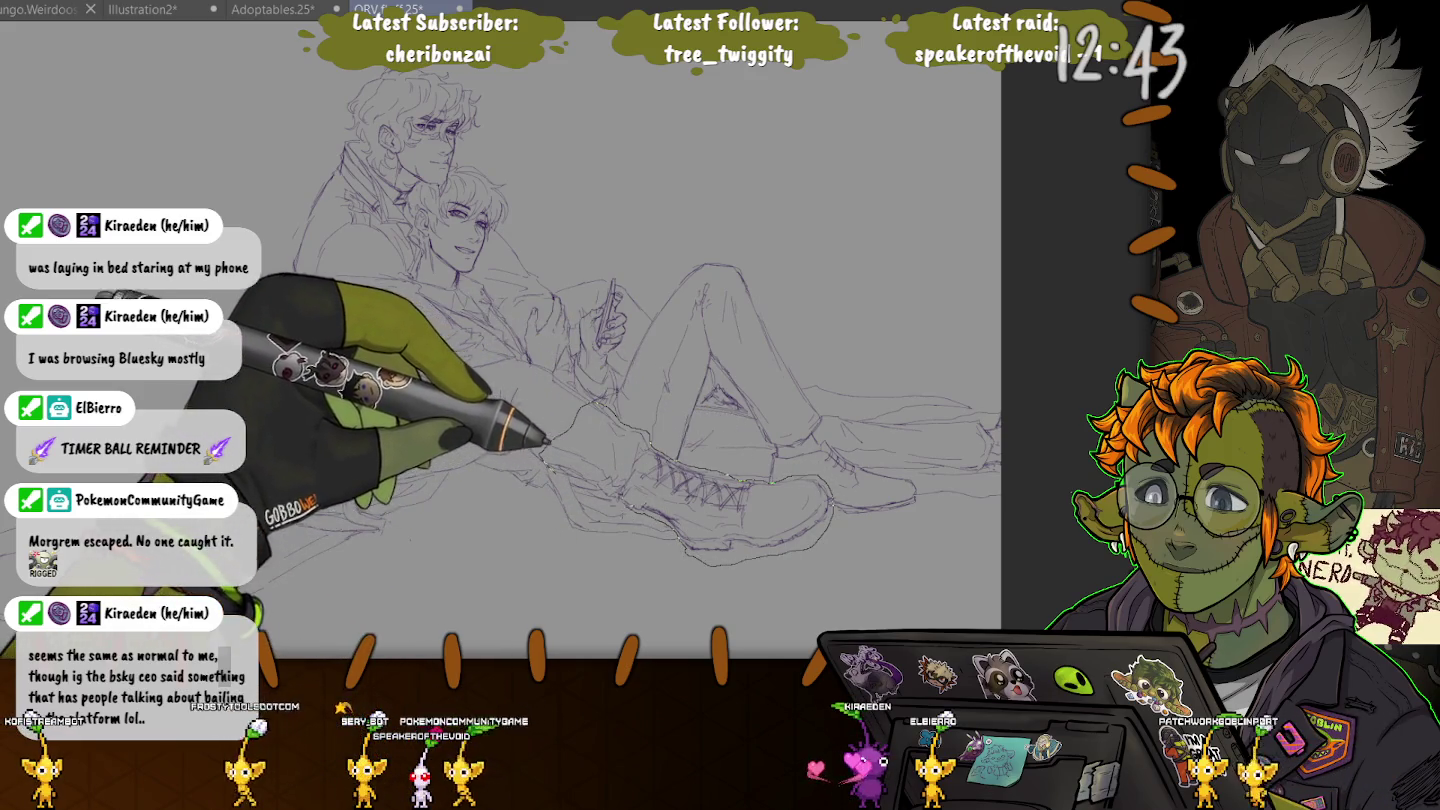
# - Select the lower-right shoe and shift it slightly right and down
pyautogui.moveTo(581, 410); pyautogui.dragTo(585, 416)
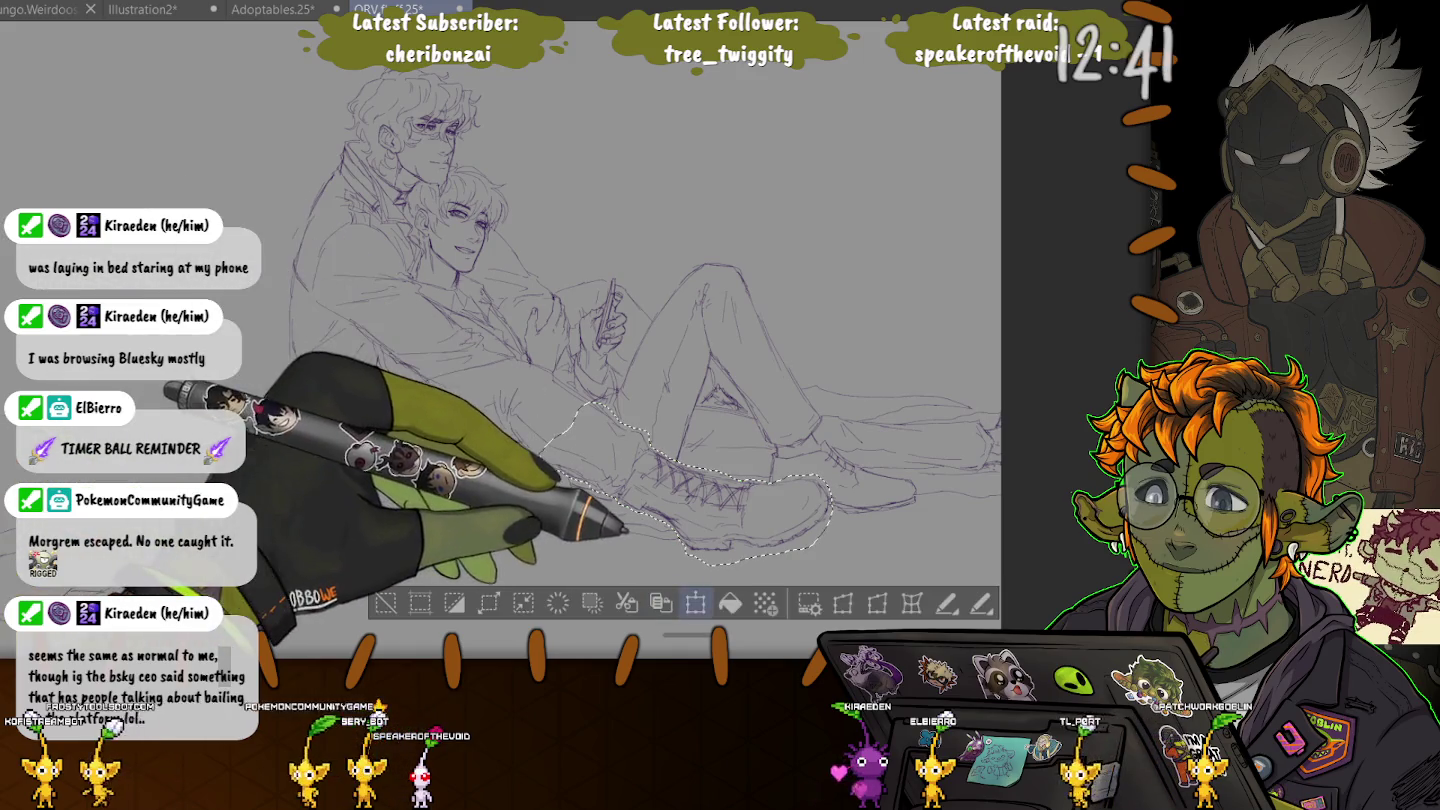
pyautogui.hotkey('ctrl', 't')
pyautogui.moveTo(693, 483); pyautogui.dragTo(697, 487)
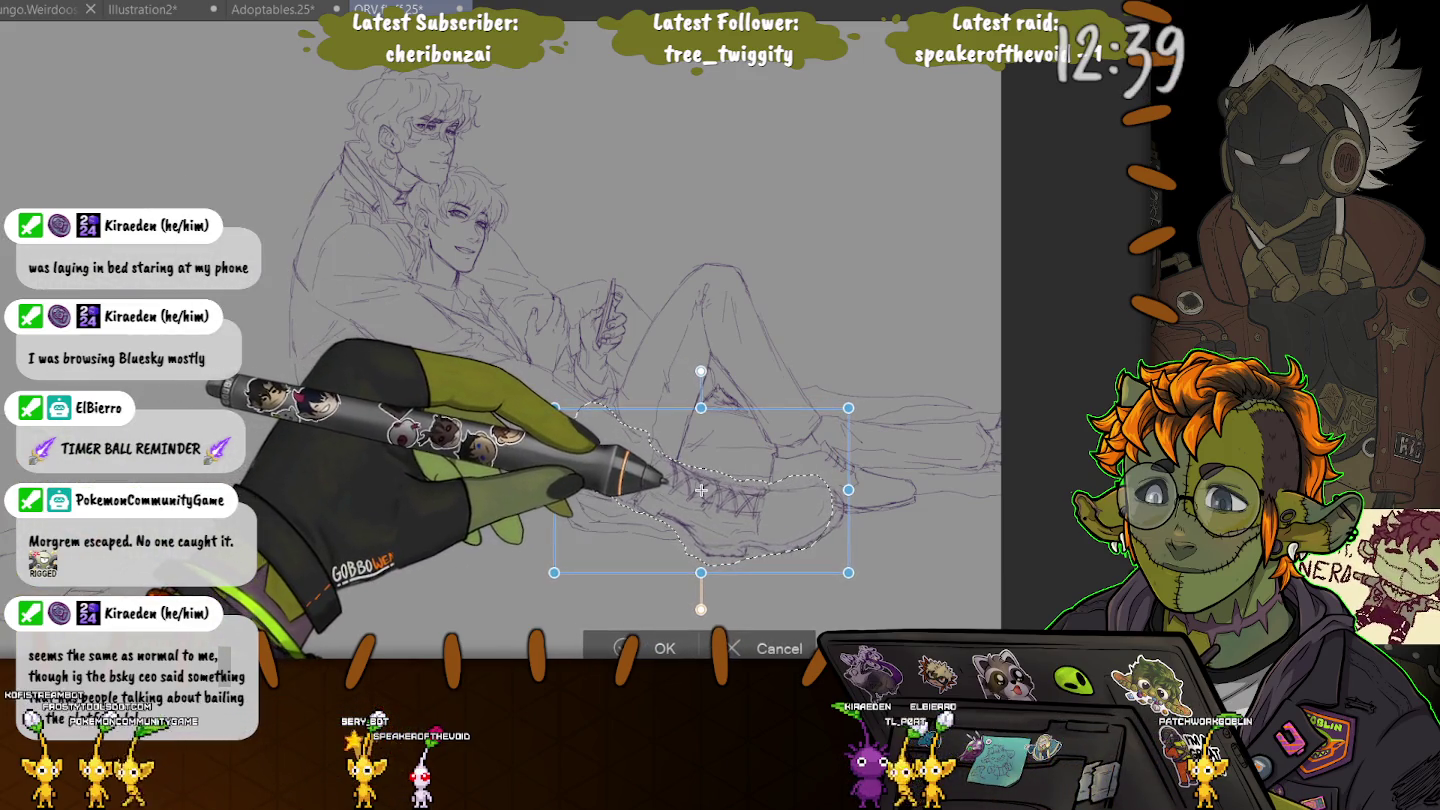
pyautogui.press('Return')
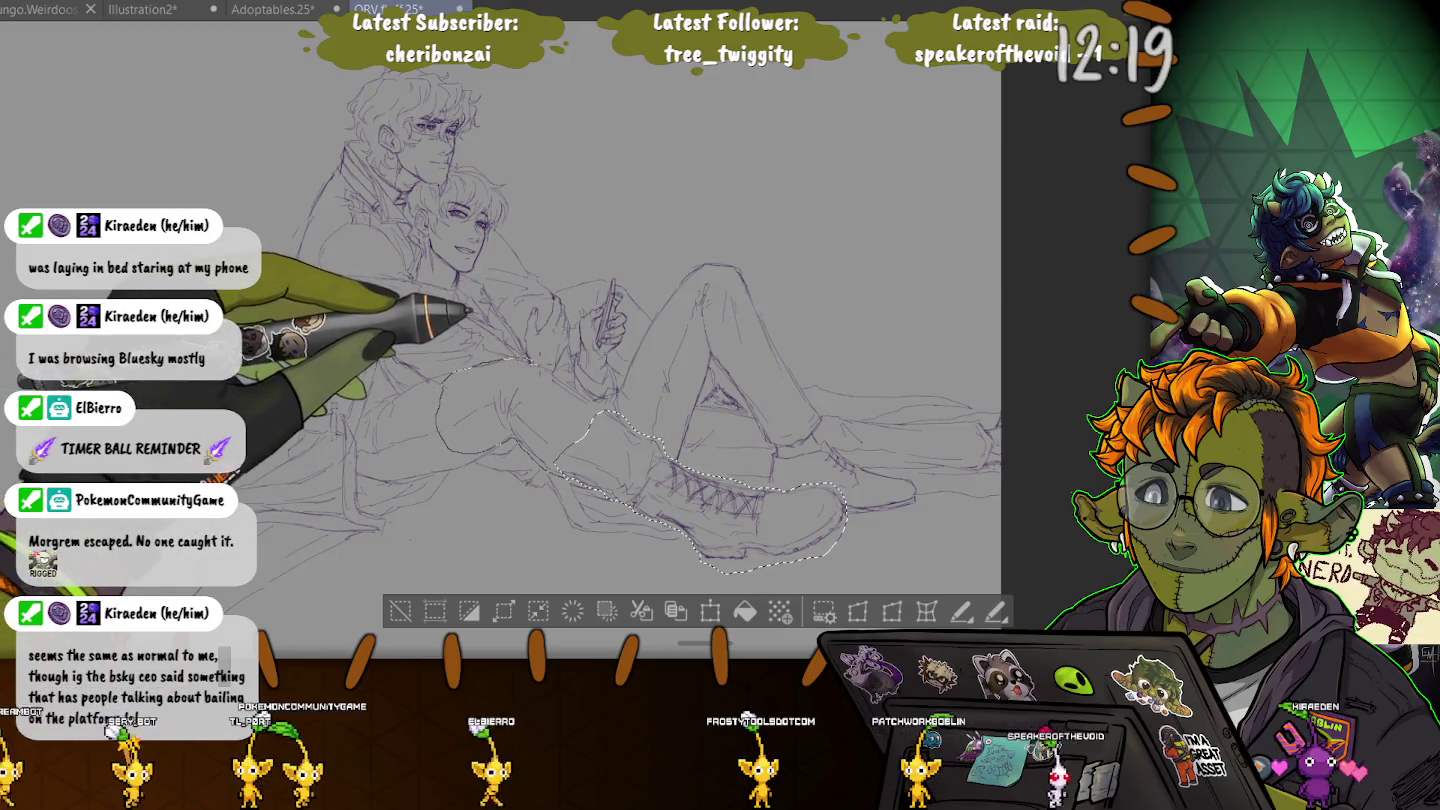
# - Extend the selection to the thighs and nudge the legs slightly up and right
pyautogui.moveTo(530, 358); pyautogui.dragTo(555, 458)
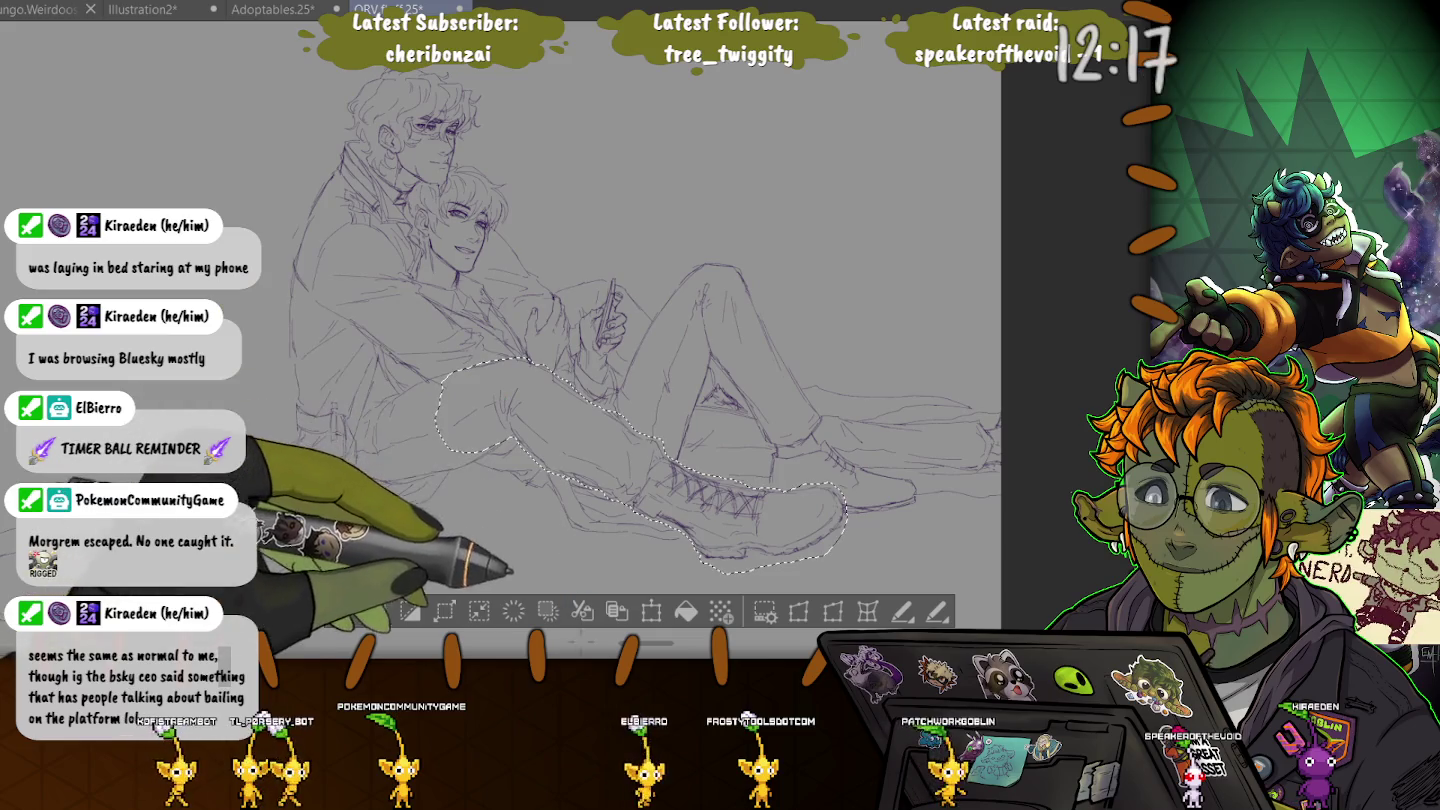
pyautogui.hotkey('ctrl', 't')
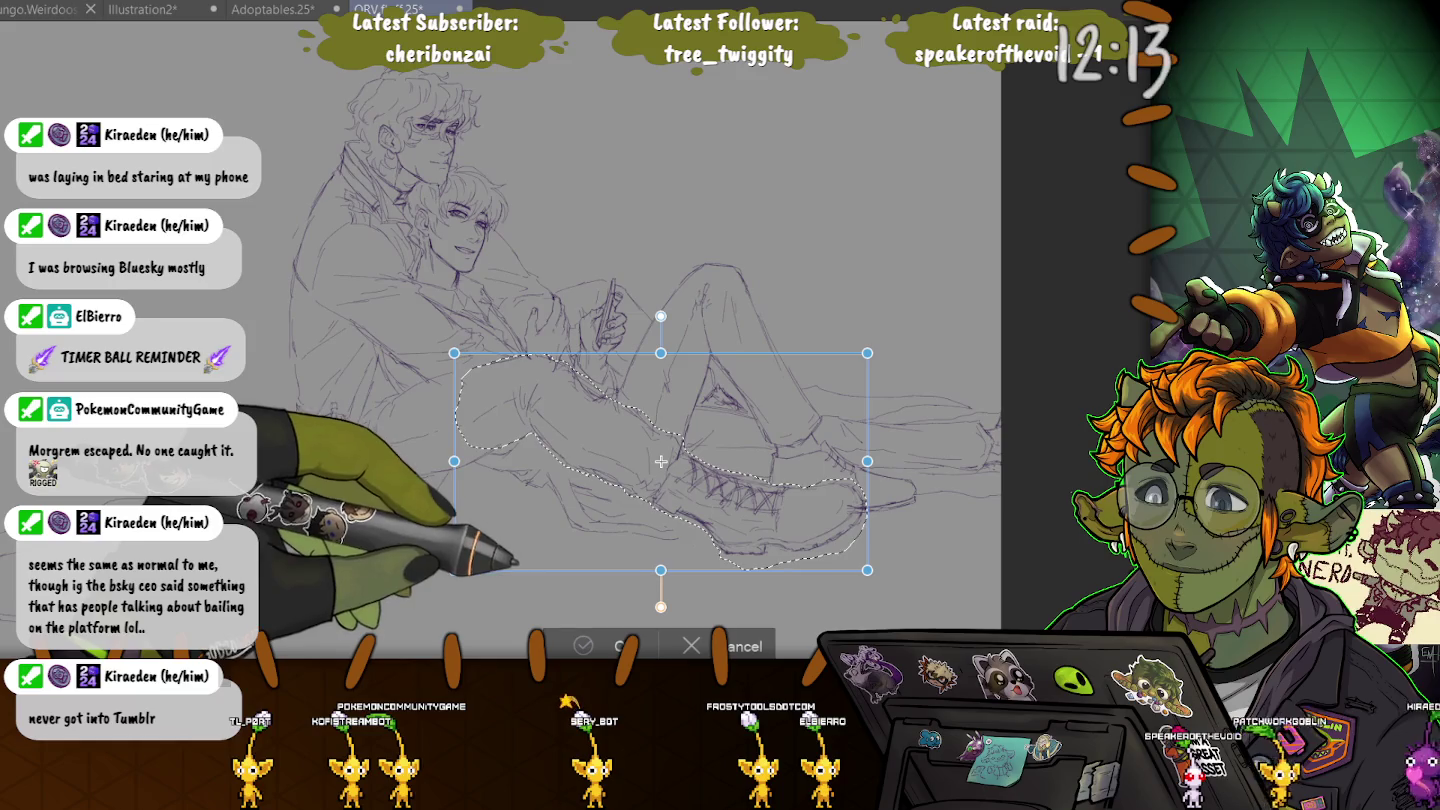
pyautogui.moveTo(661, 462); pyautogui.dragTo(665, 455)
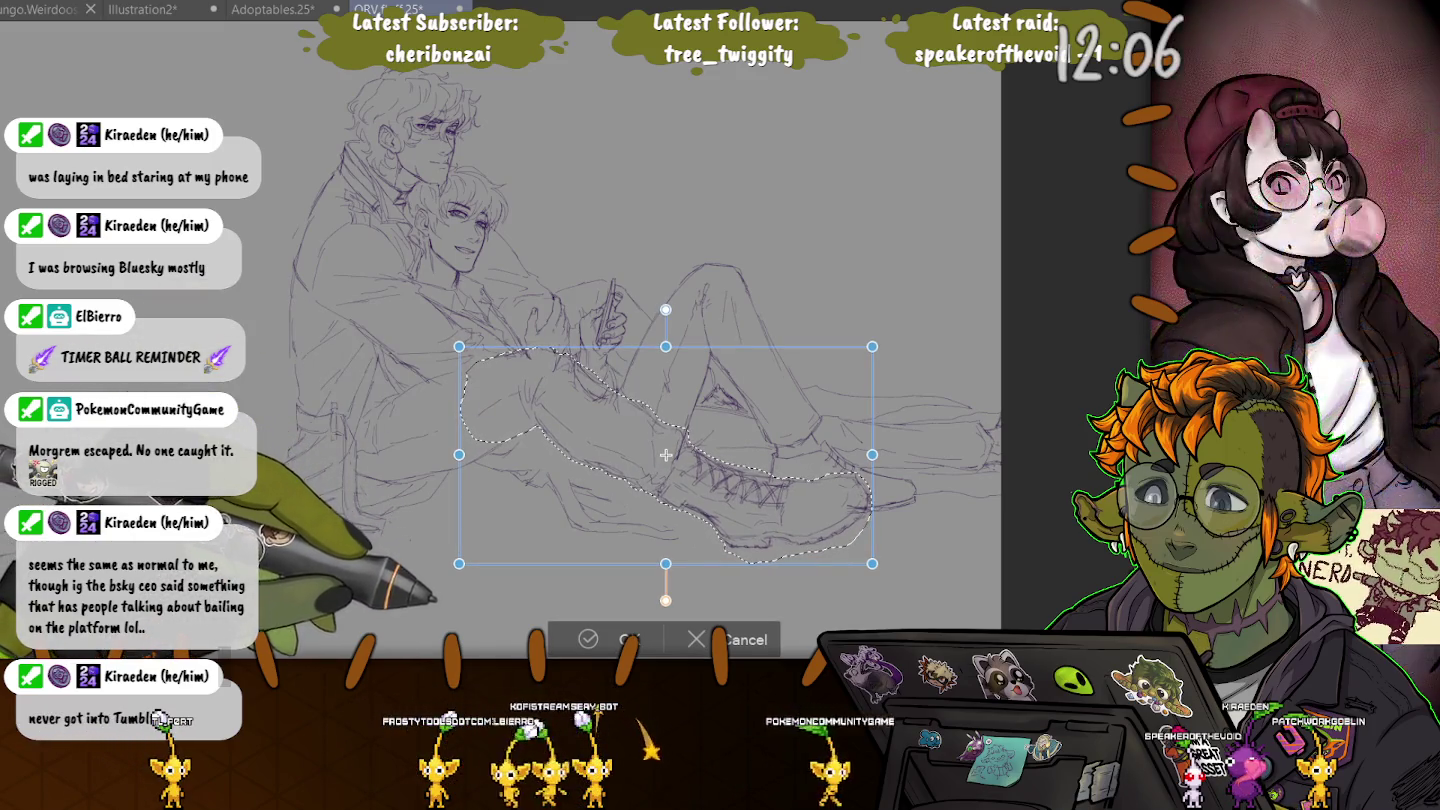
pyautogui.press('Return')
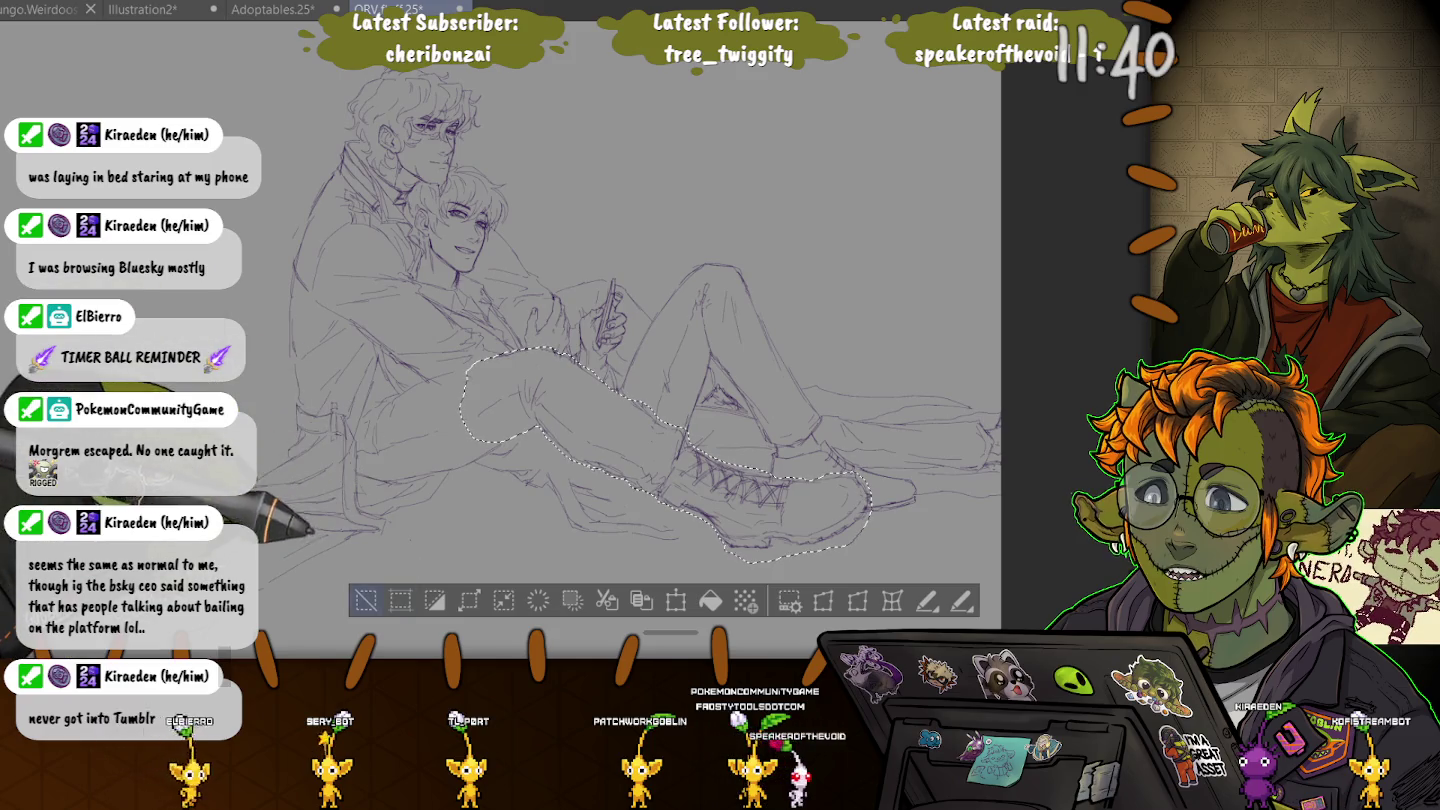
# - Deselect the moved legs and add hatching strokes on the boot
pyautogui.hotkey('ctrl', 'd')
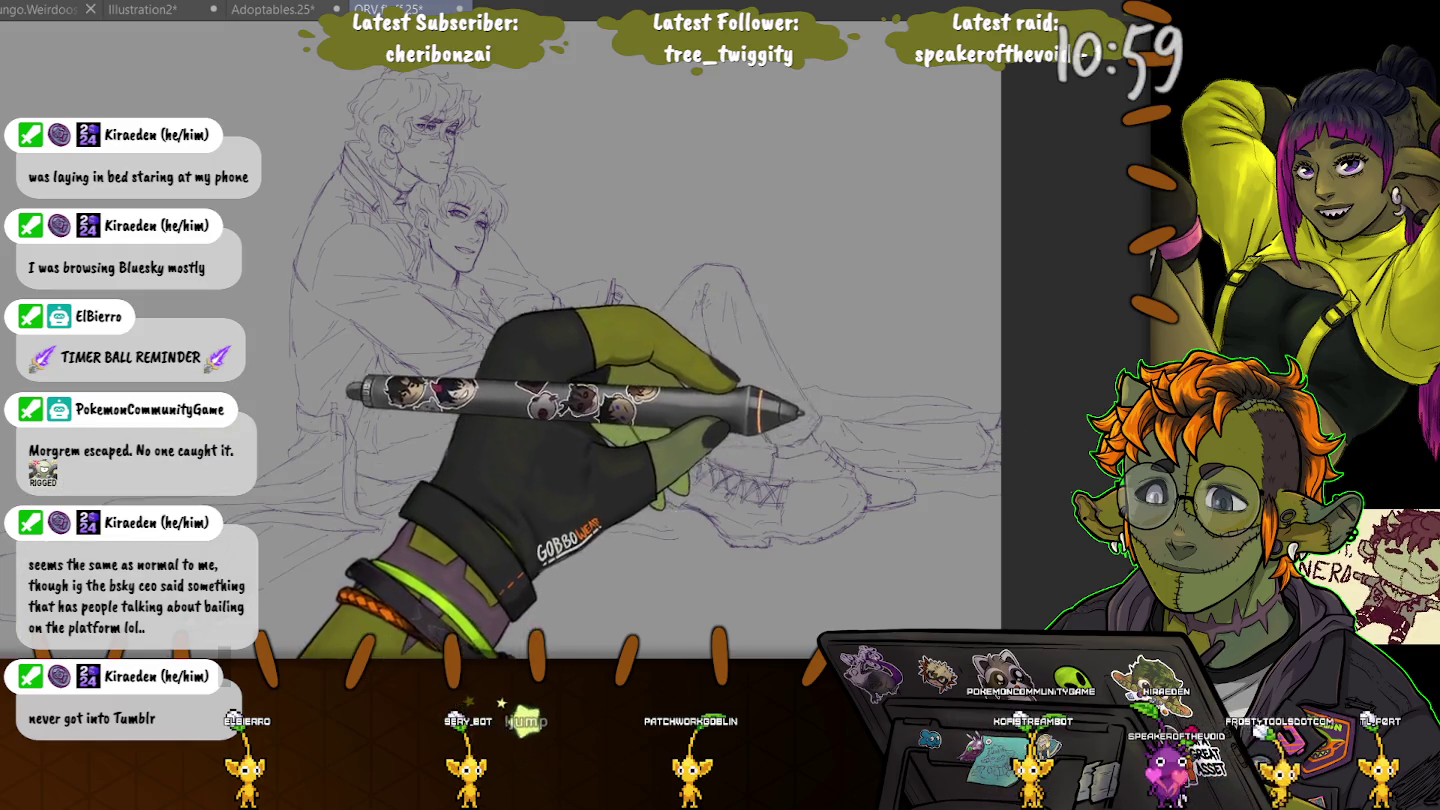
pyautogui.moveTo(790, 454); pyautogui.dragTo(700, 495)
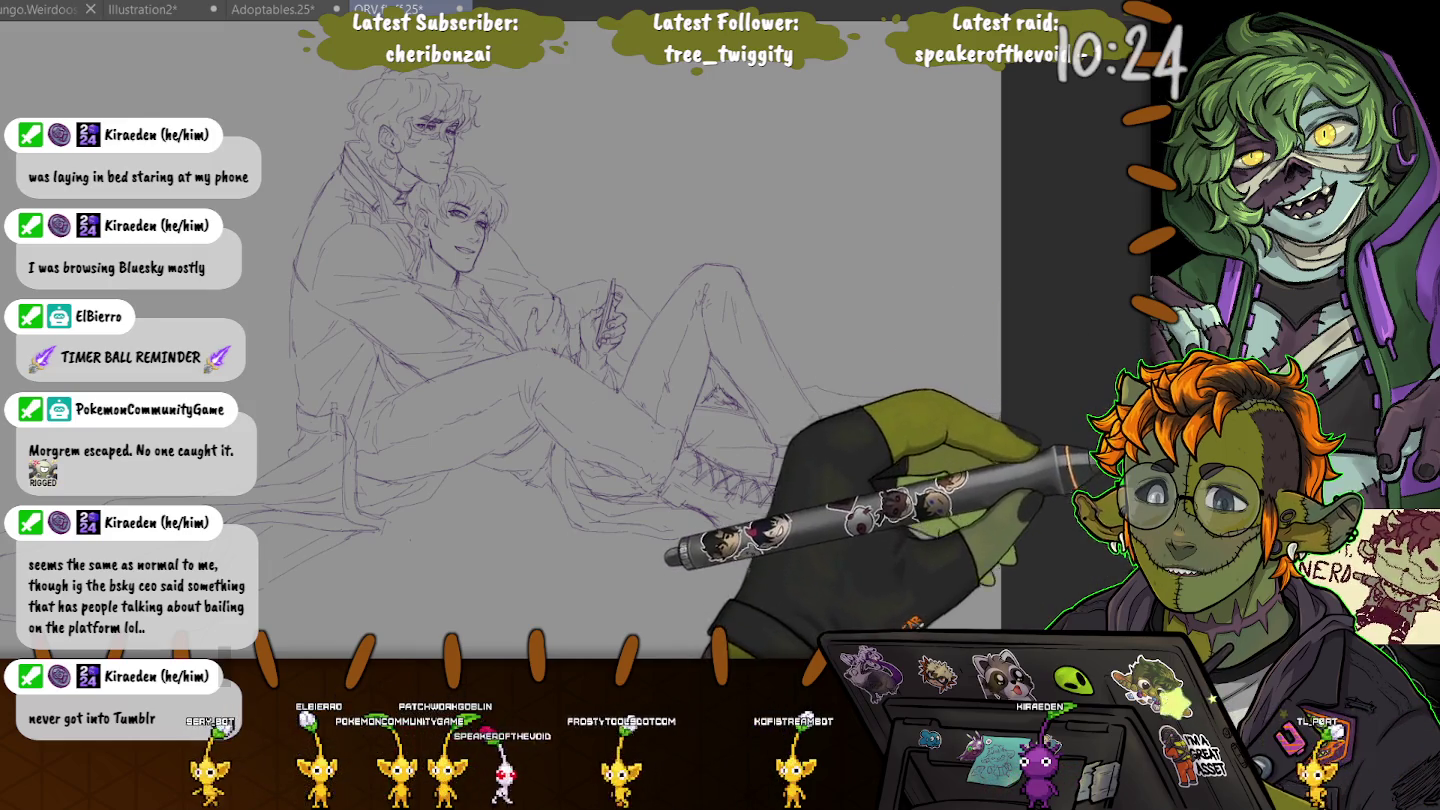
# - Undo the last hatching stroke on the boot
pyautogui.hotkey('ctrl', 'z')
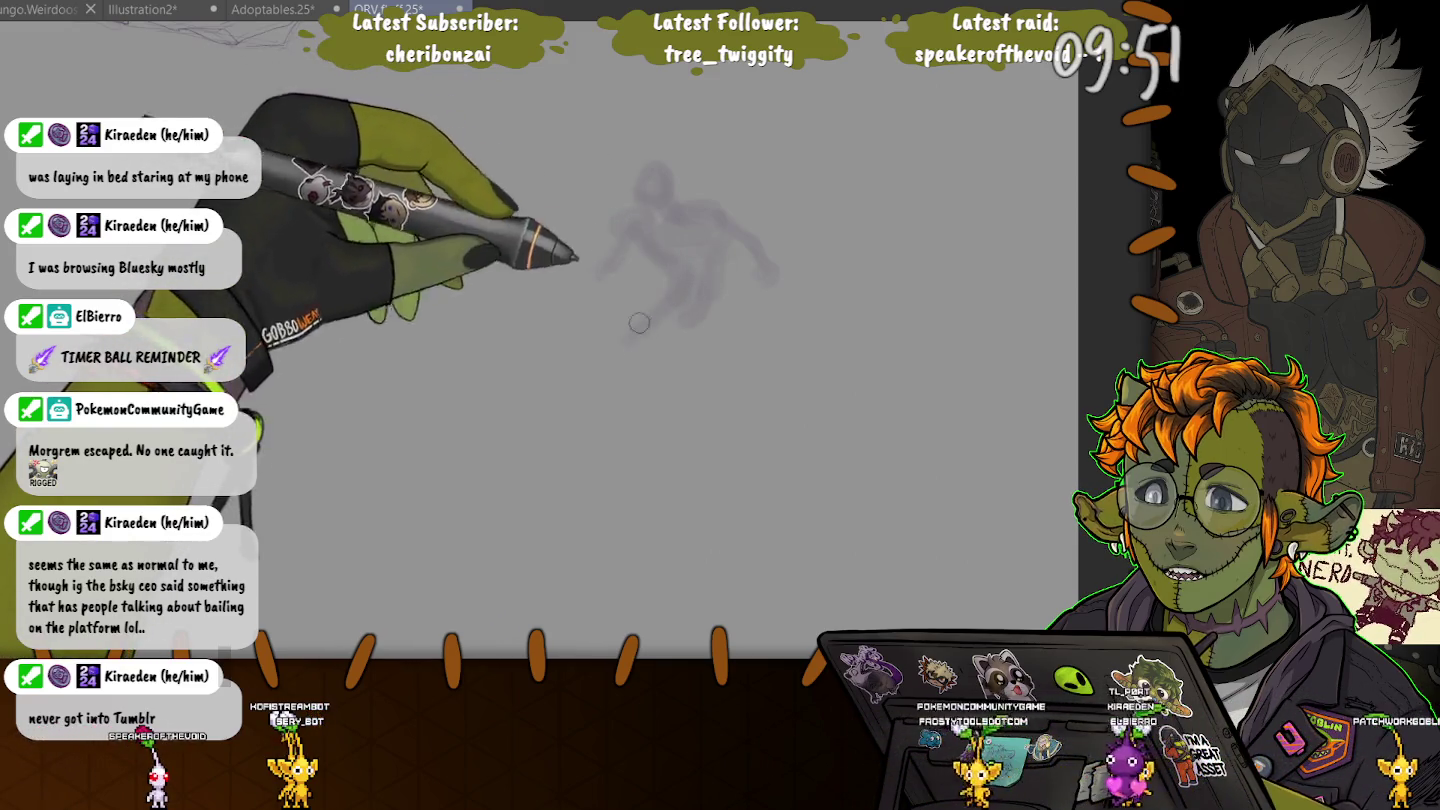
# - Sketch faint strokes for the figure's torso and legs, plus a curve above its back
pyautogui.moveTo(719, 394)
pyautogui.mouseDown()
pyautogui.moveTo(721, 348)
pyautogui.moveTo(614, 346)
pyautogui.mouseUp()
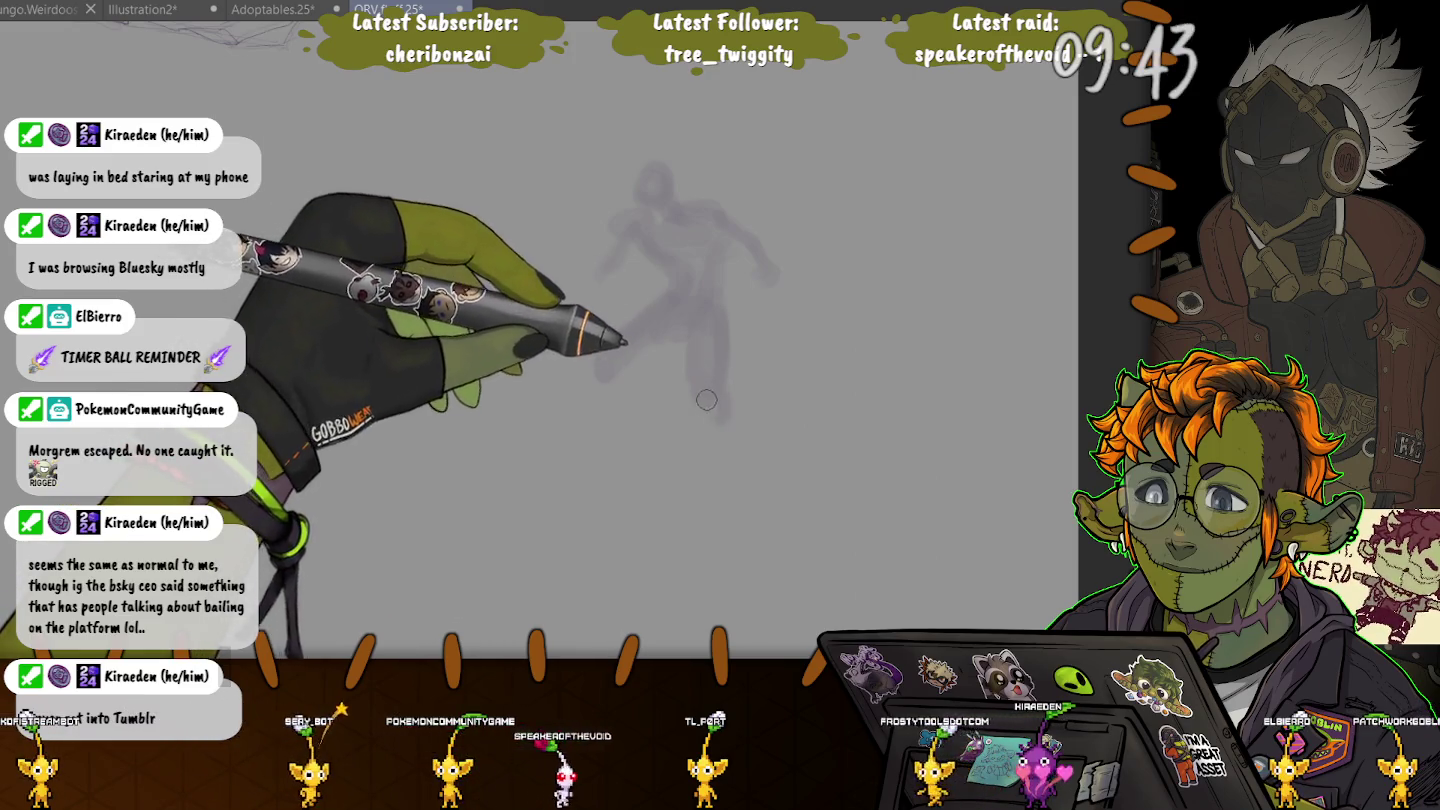
pyautogui.moveTo(708, 387); pyautogui.dragTo(726, 432)
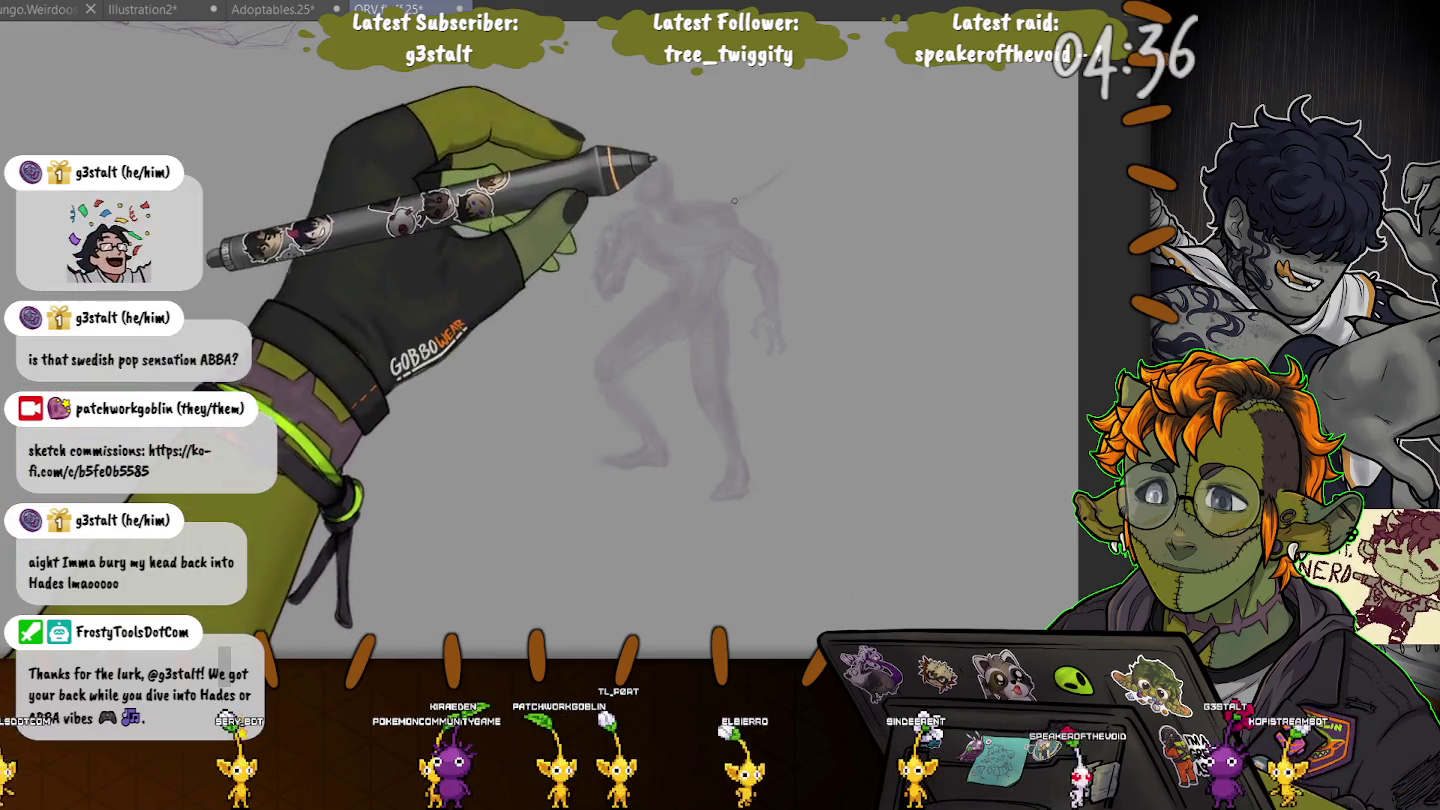
pyautogui.moveTo(756, 195); pyautogui.dragTo(778, 88)
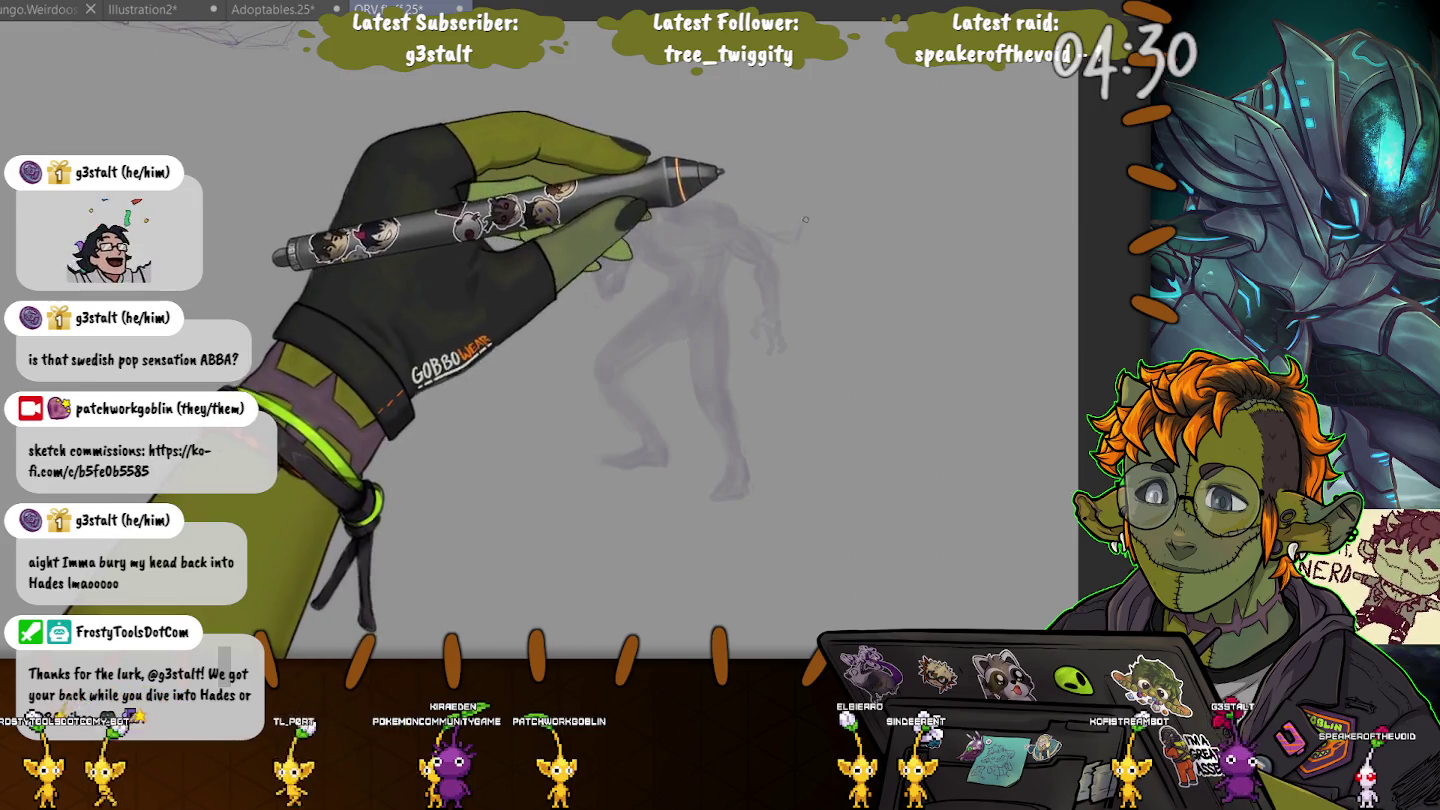
# - Sketch and redo the wing arc from the figure's shoulder, then add a vertical wing line above the figure
pyautogui.moveTo(805, 219); pyautogui.dragTo(790, 107)
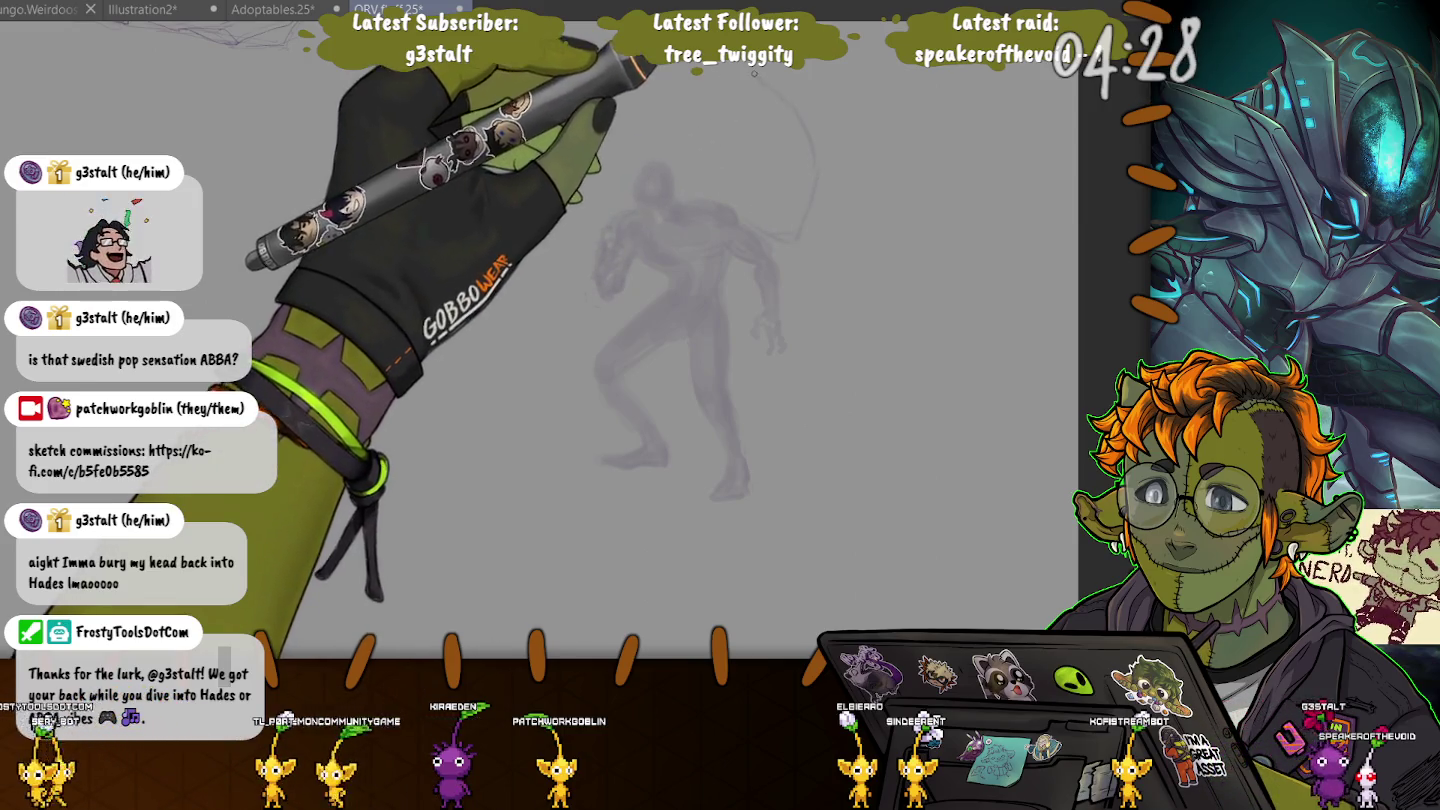
pyautogui.moveTo(754, 74); pyautogui.dragTo(810, 217)
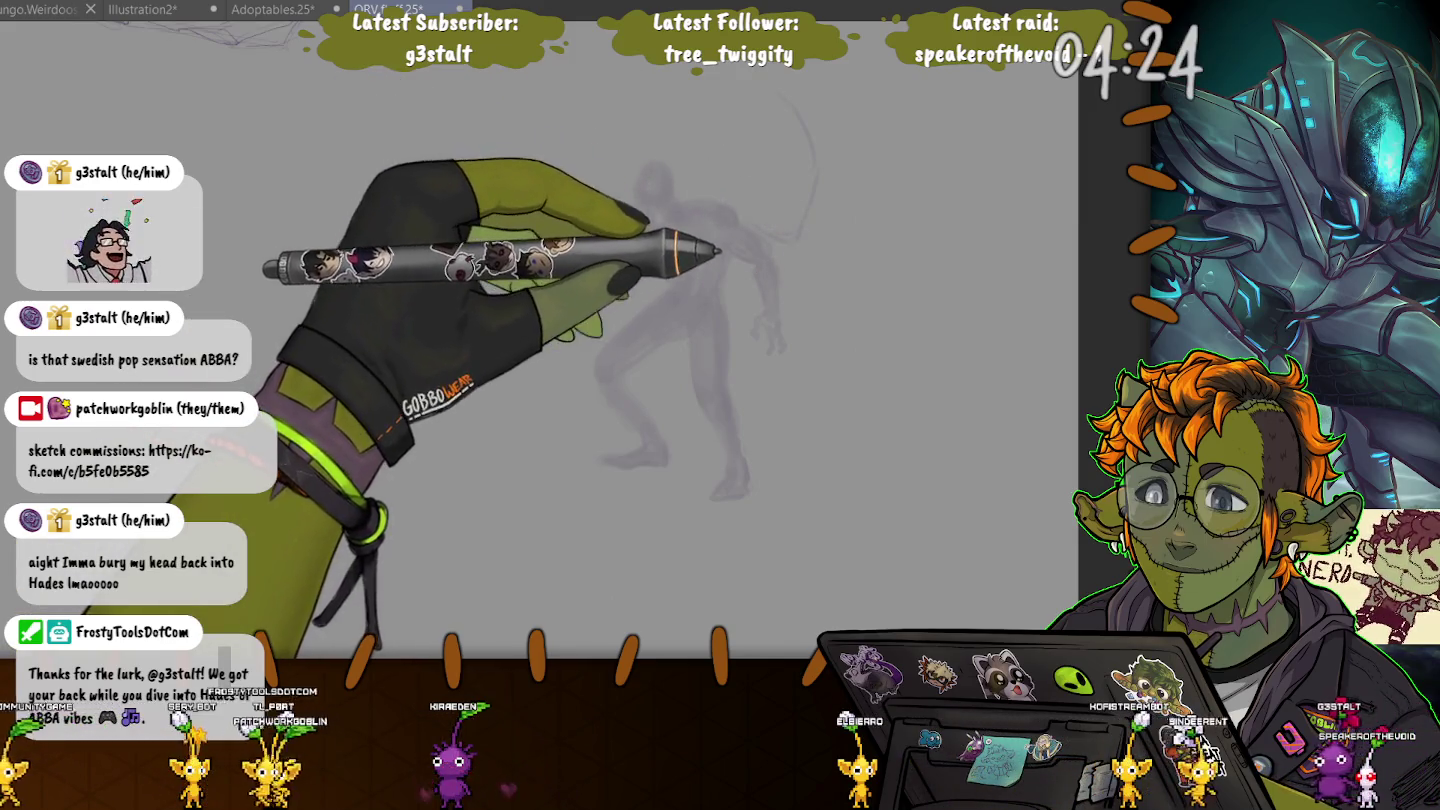
pyautogui.hotkey('ctrl', 'z')
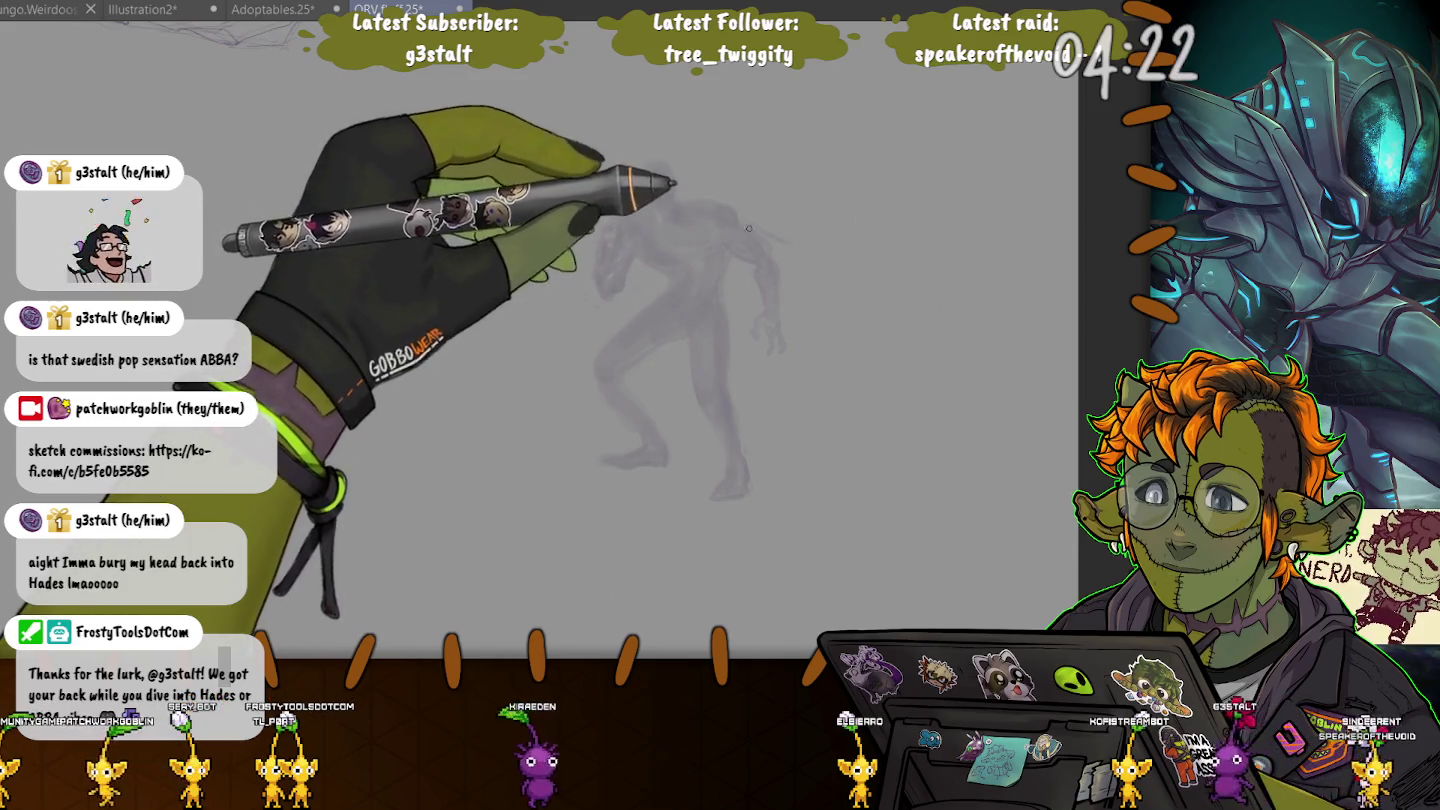
pyautogui.moveTo(748, 228)
pyautogui.mouseDown()
pyautogui.moveTo(814, 228)
pyautogui.moveTo(779, 88)
pyautogui.mouseUp()
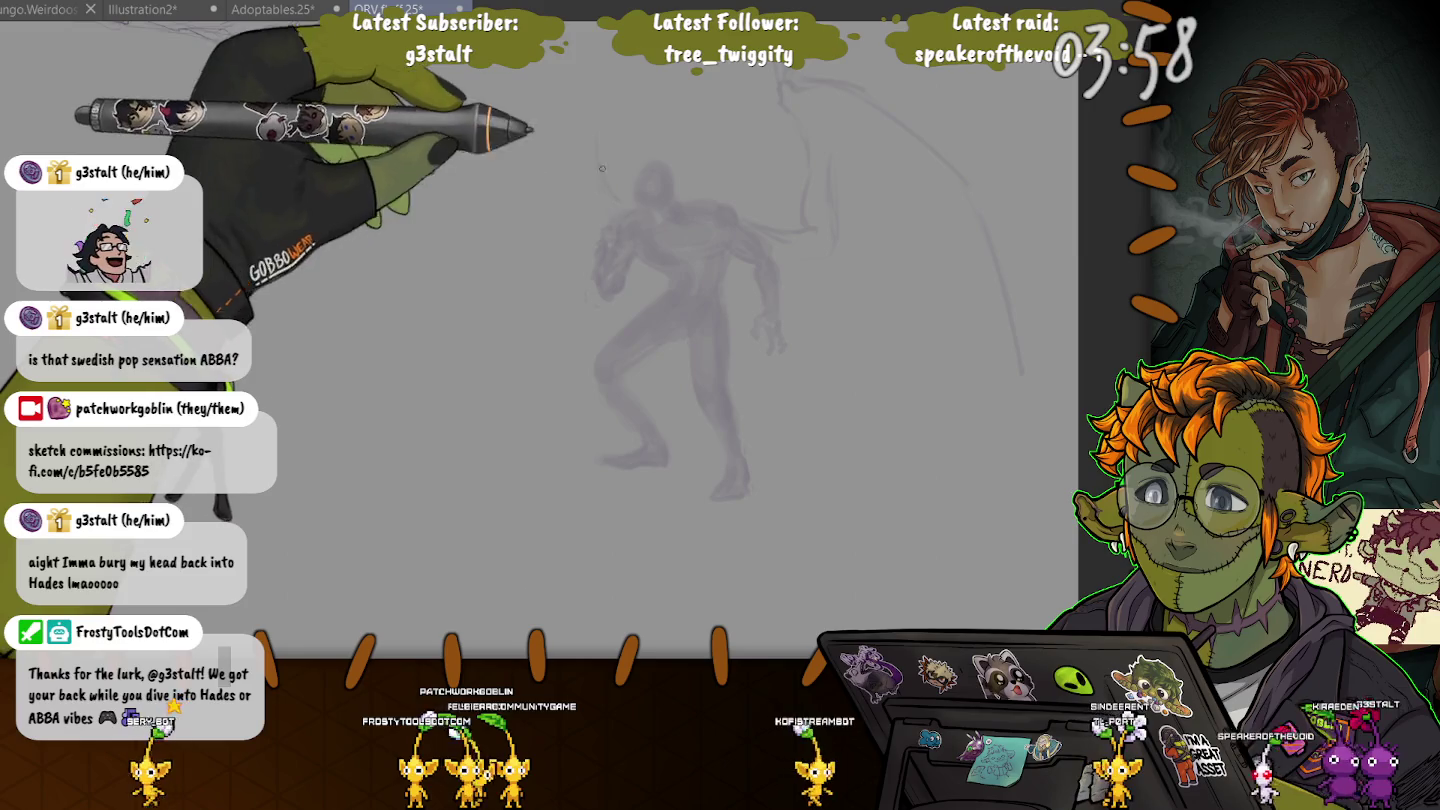
pyautogui.moveTo(602, 198); pyautogui.dragTo(597, 126)
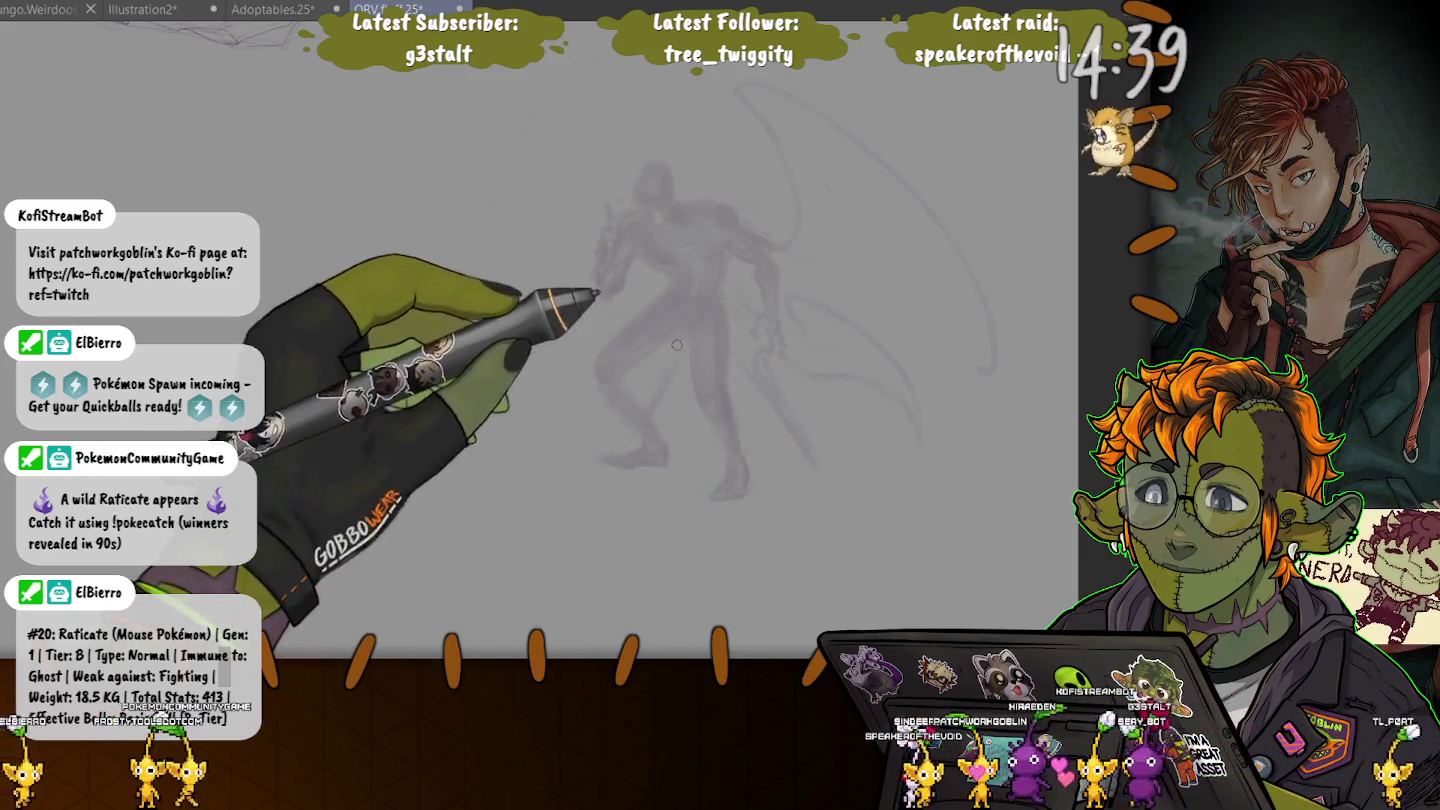
# - Add a curved feather stroke left of the figure and draw a darker, reinforced left wing outer edge
pyautogui.moveTo(560, 330); pyautogui.dragTo(530, 430)
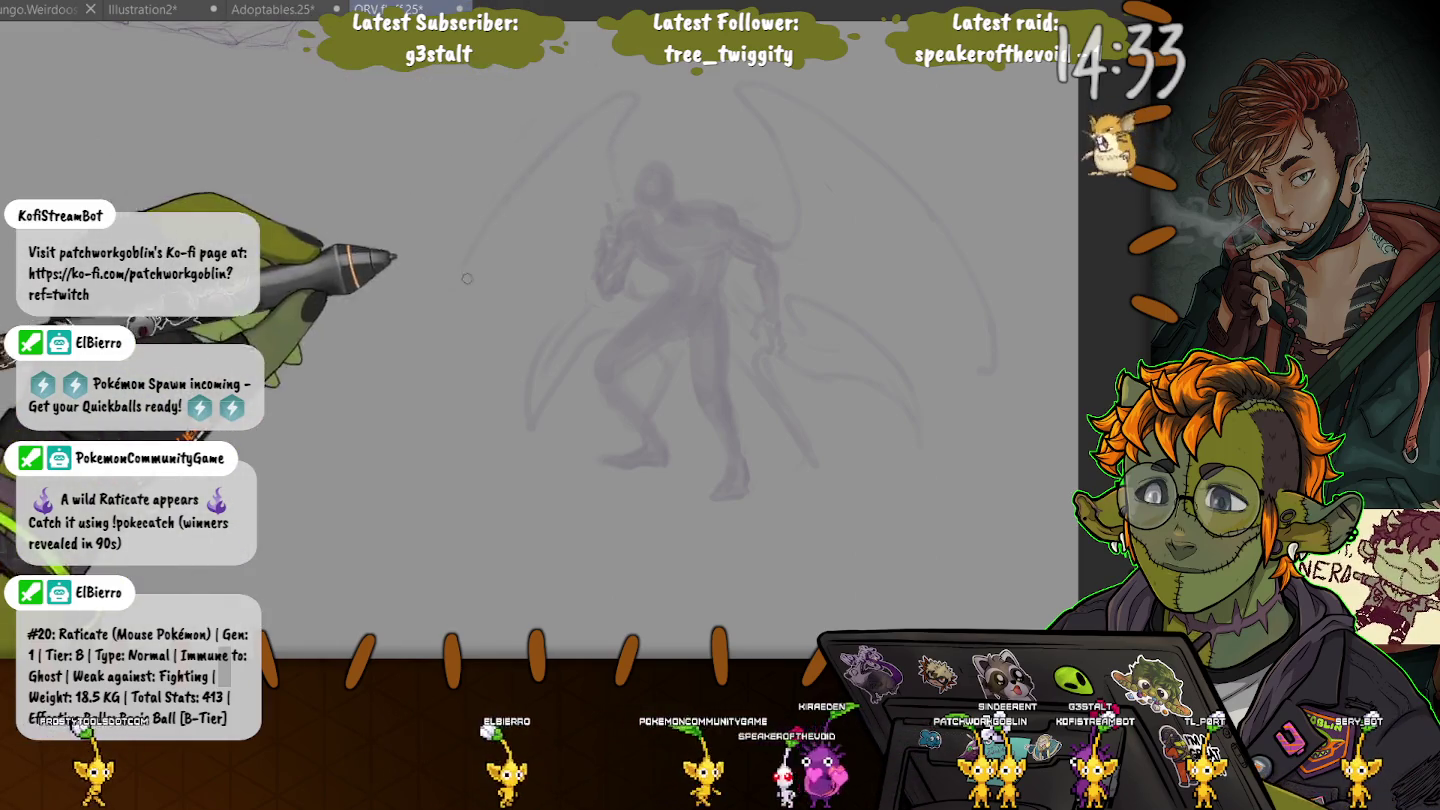
pyautogui.moveTo(481, 230); pyautogui.dragTo(513, 444)
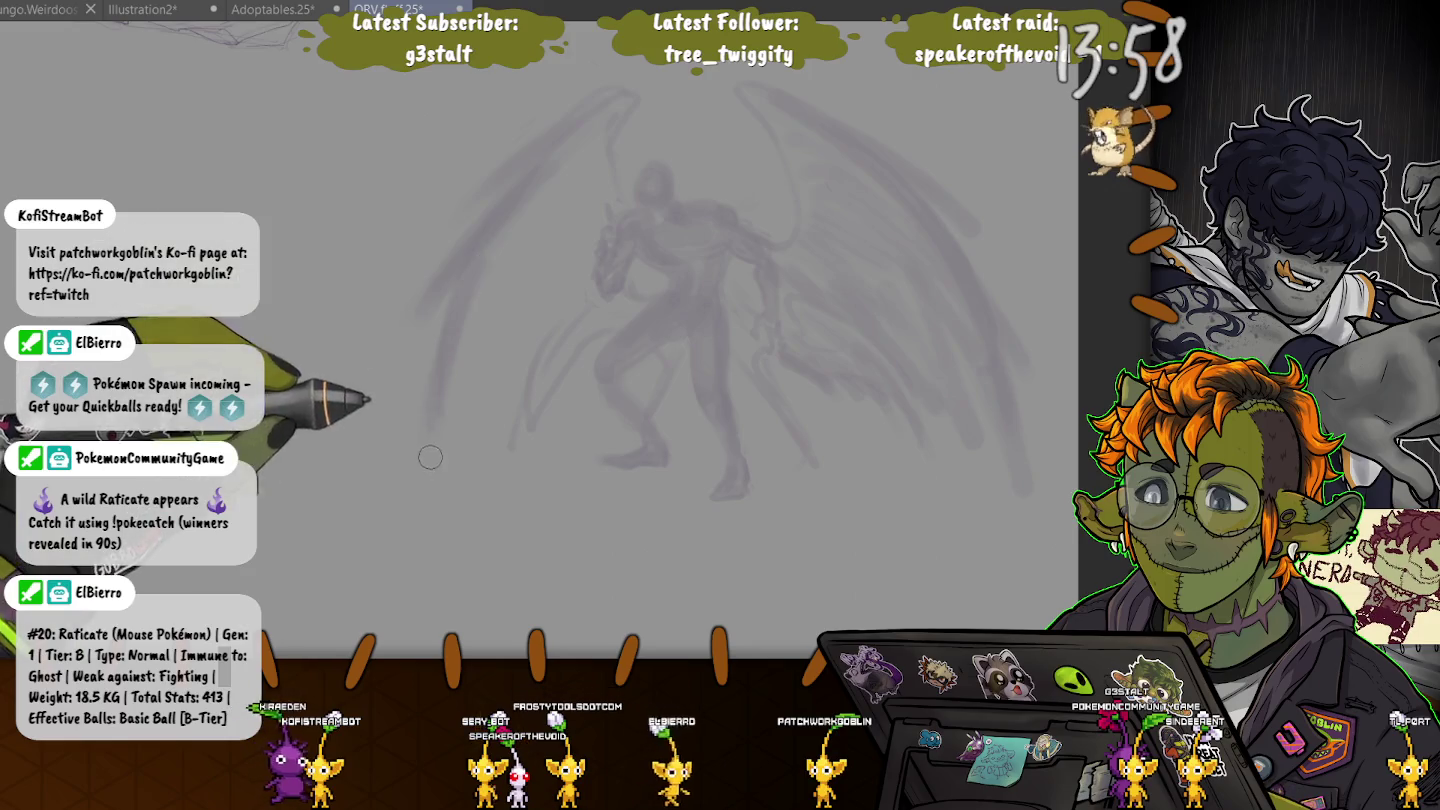
pyautogui.moveTo(470, 210); pyautogui.dragTo(432, 474)
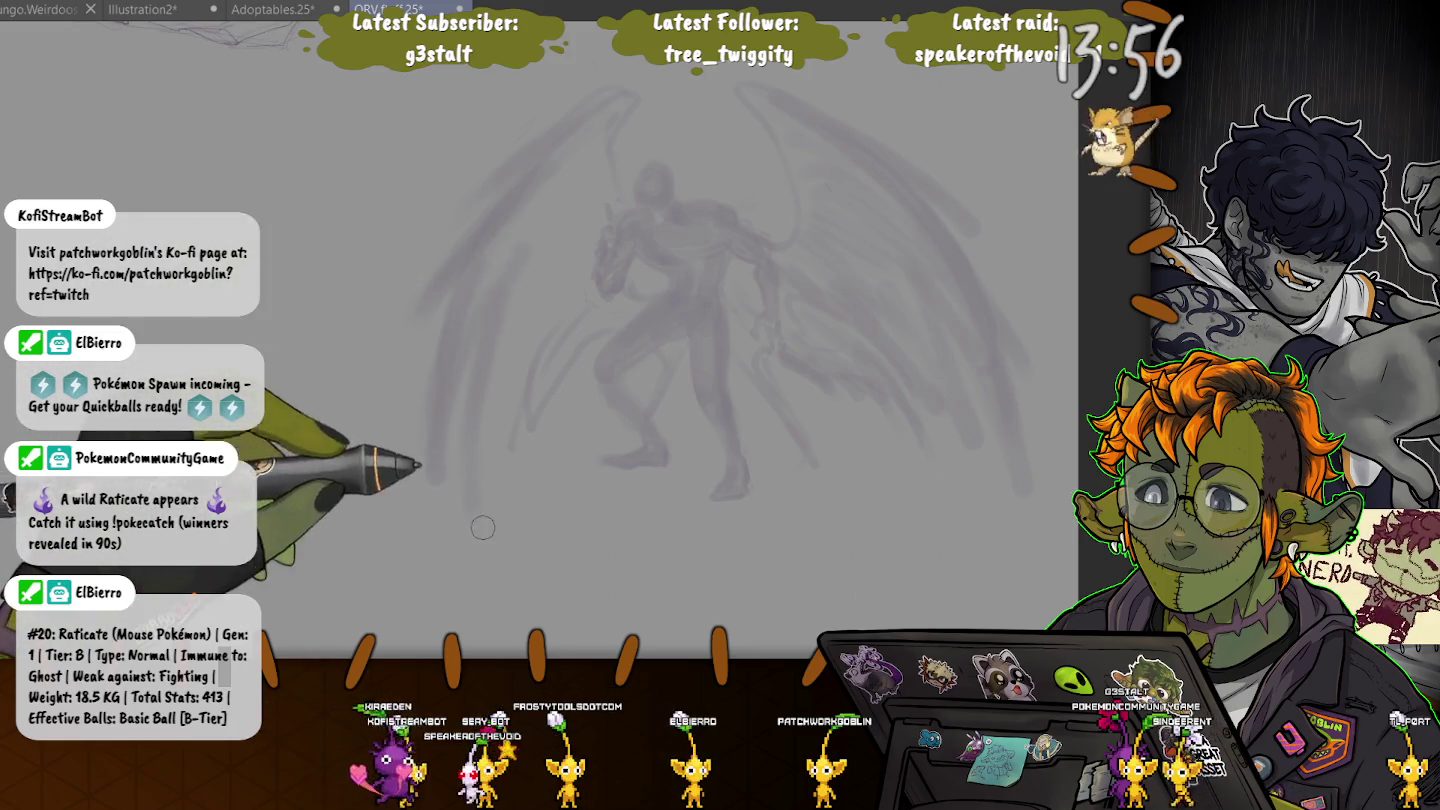
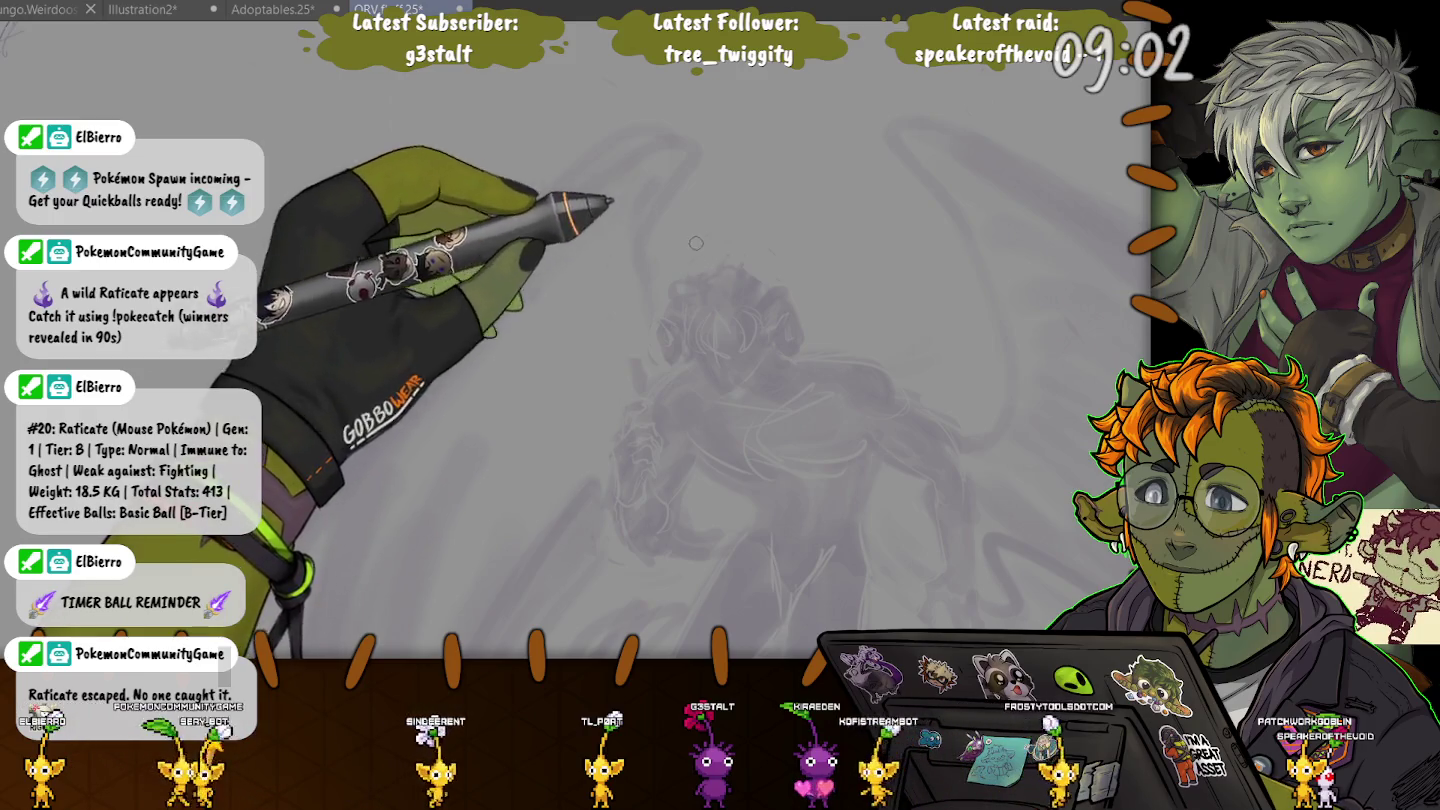
# - Sketch a small squiggle stroke above the demon's head
pyautogui.moveTo(759, 229)
pyautogui.mouseDown()
pyautogui.moveTo(783, 242)
pyautogui.moveTo(761, 280)
pyautogui.mouseUp()
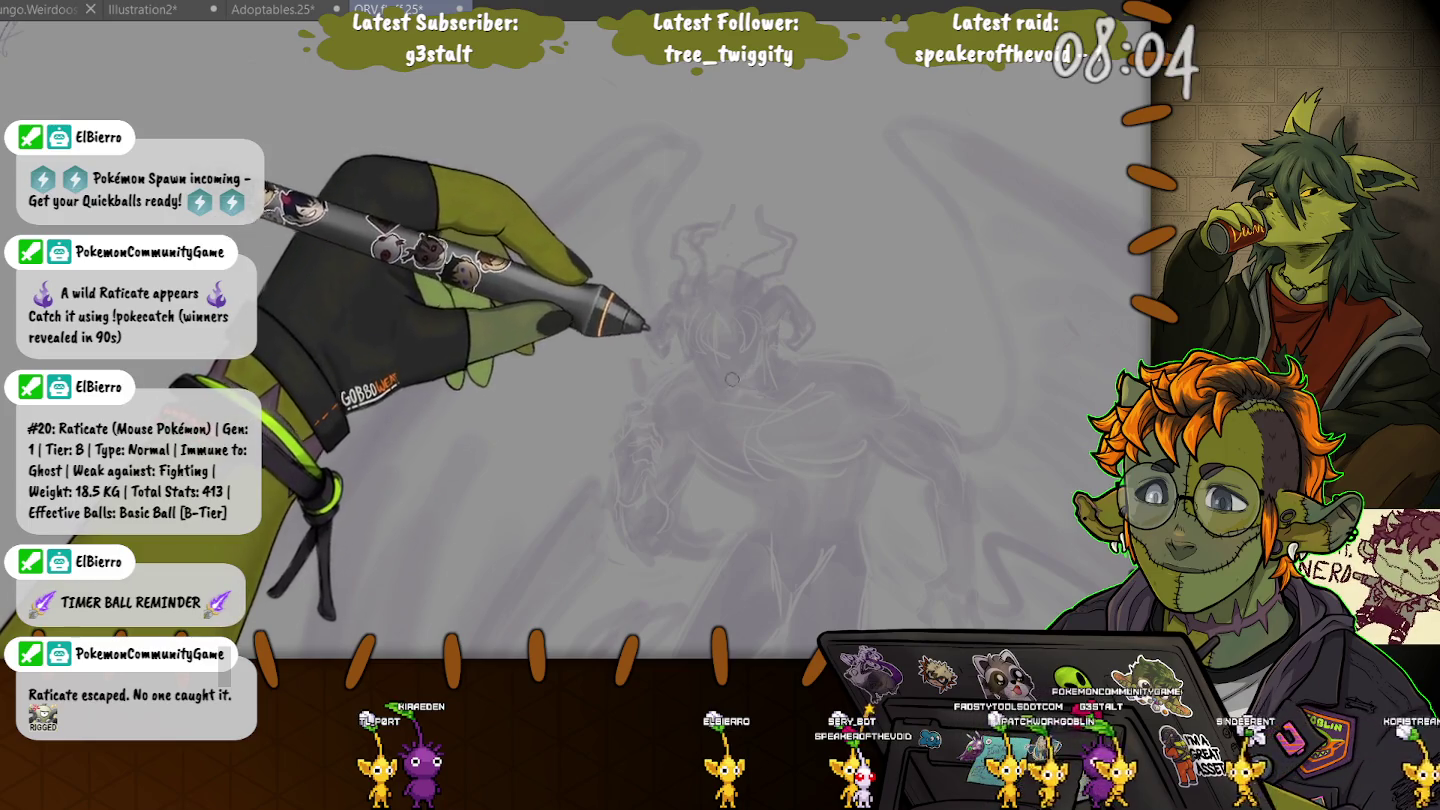
# - Lasso the demon's legs, nudge them slightly up and left, then deselect
pyautogui.scroll(2, 714, 383)
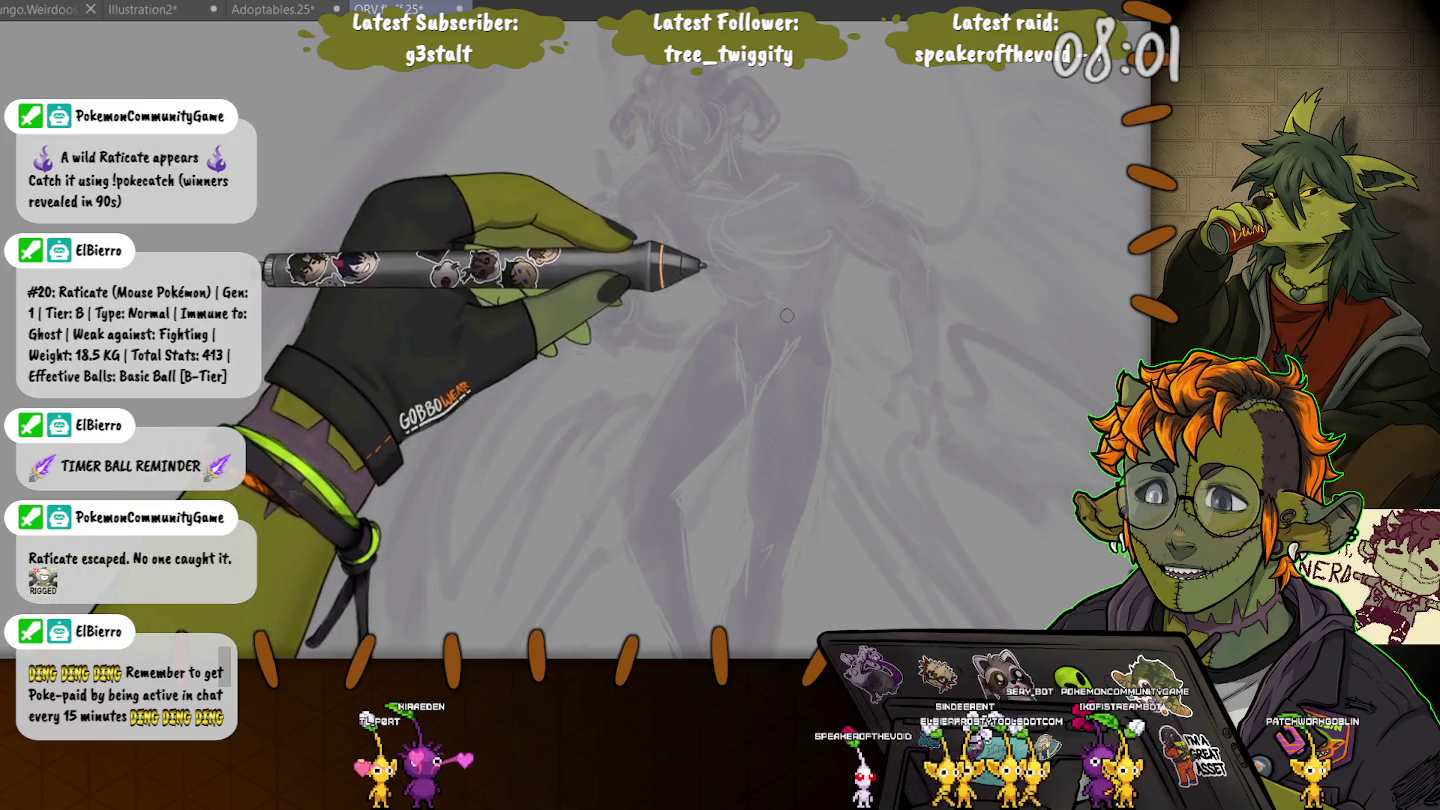
pyautogui.scroll(-2, 627, 176)
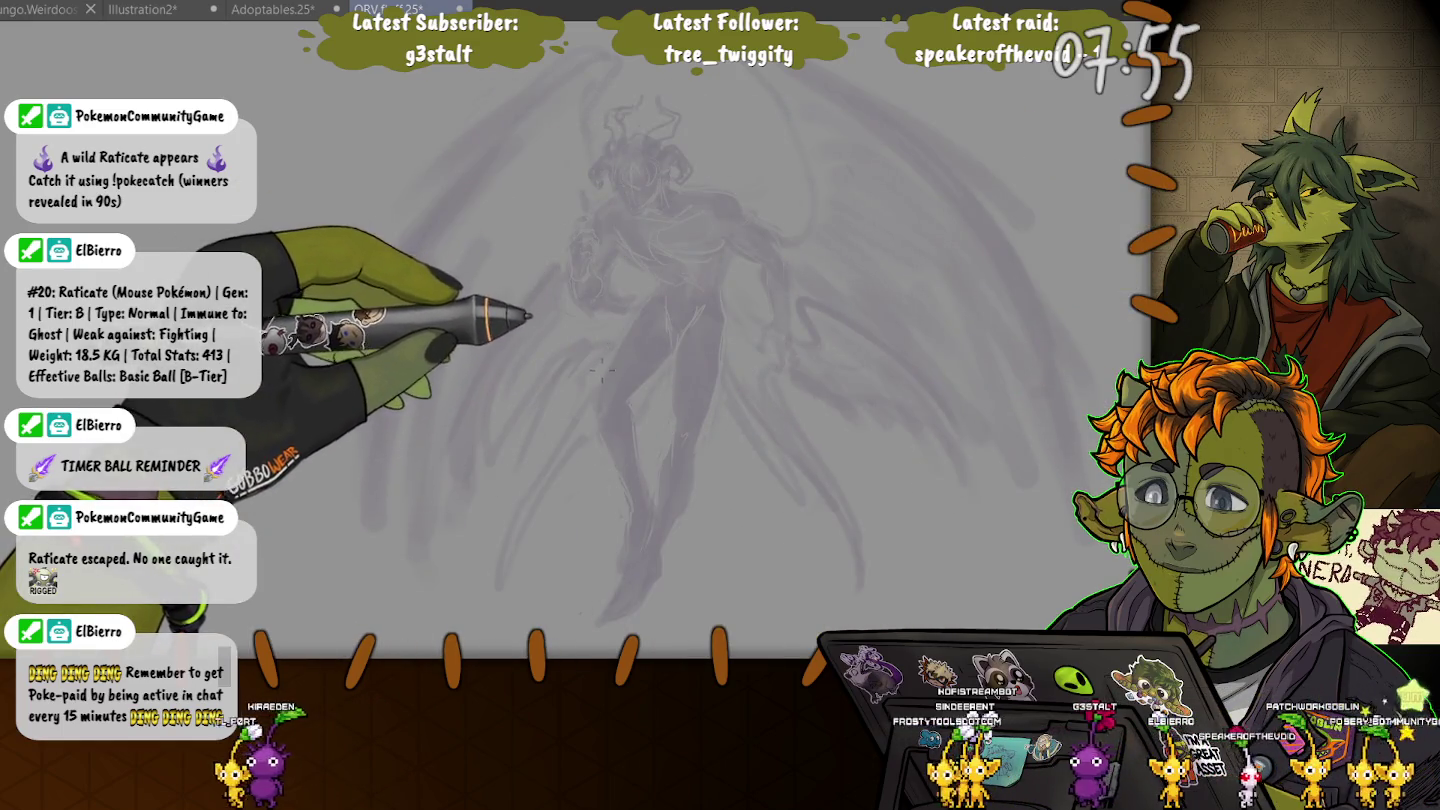
pyautogui.moveTo(602, 370); pyautogui.dragTo(700, 276)
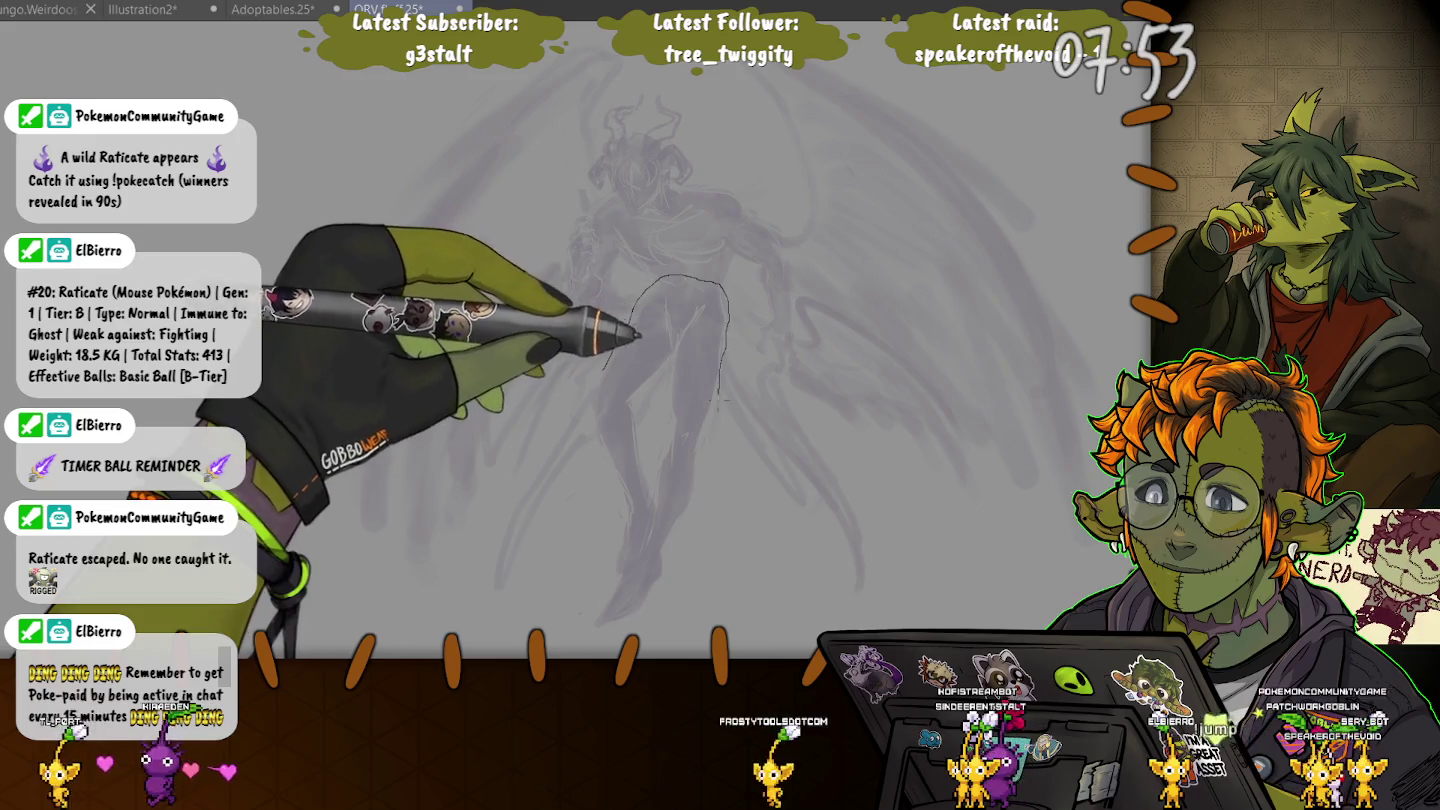
pyautogui.moveTo(605, 368); pyautogui.dragTo(726, 312)
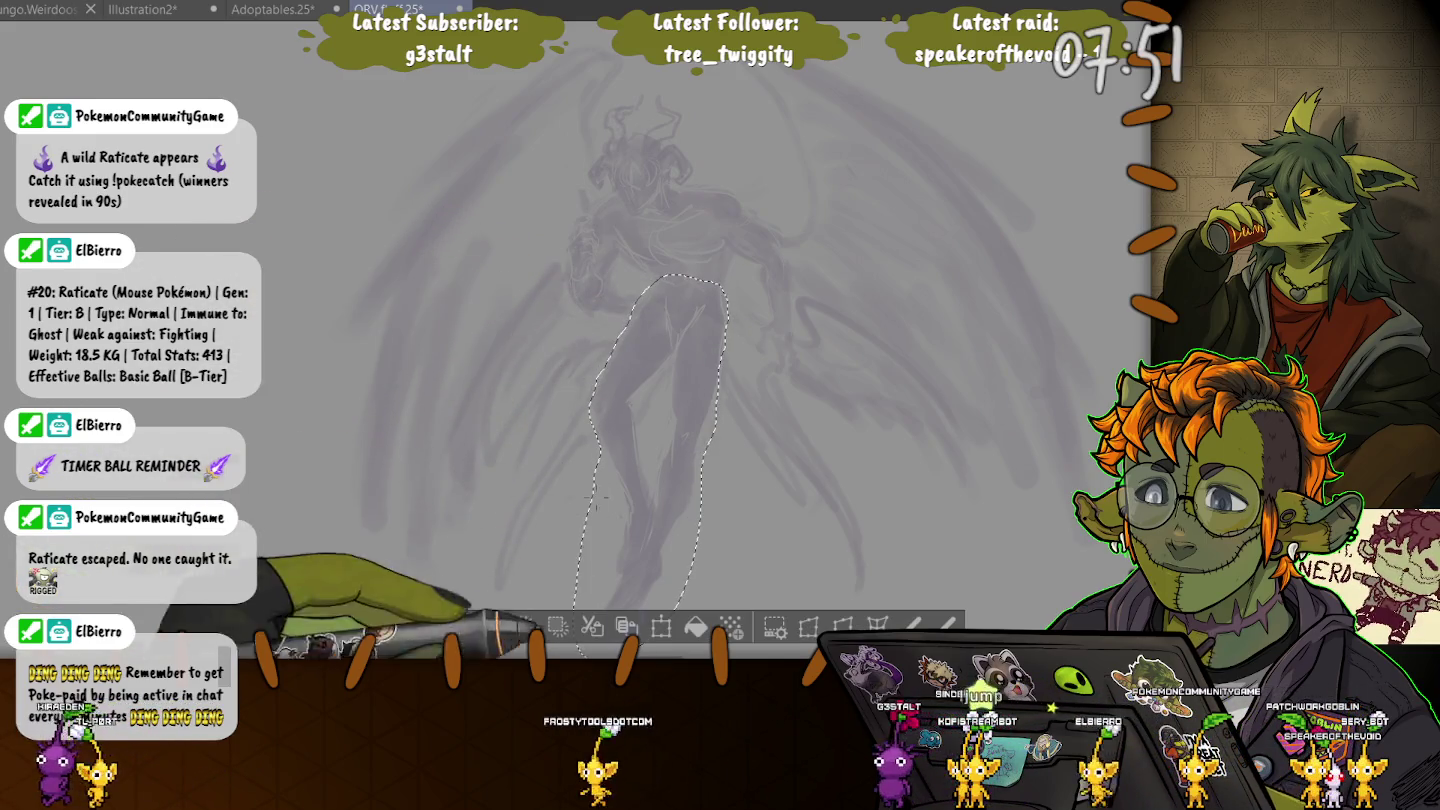
pyautogui.click(660, 626)
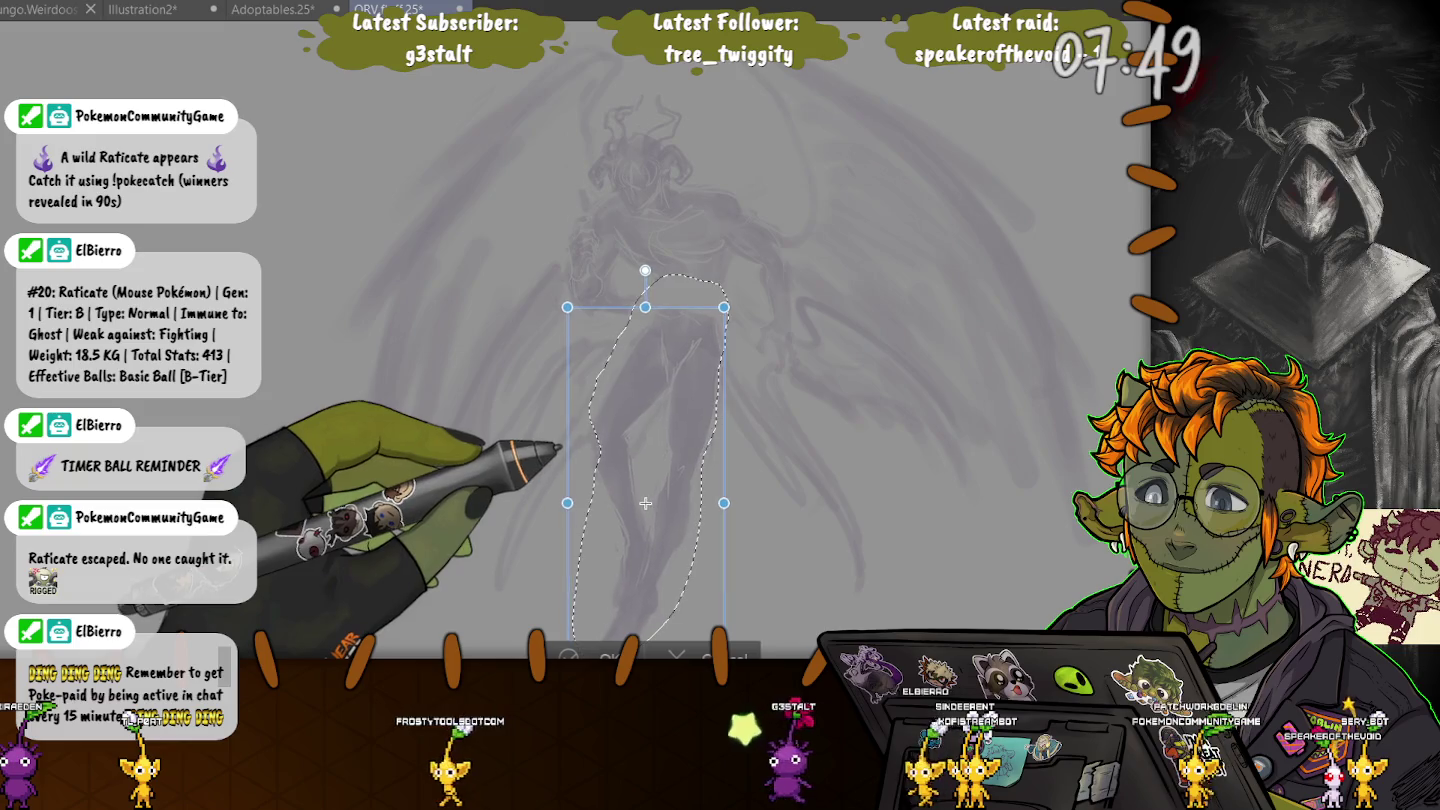
pyautogui.press('Return')
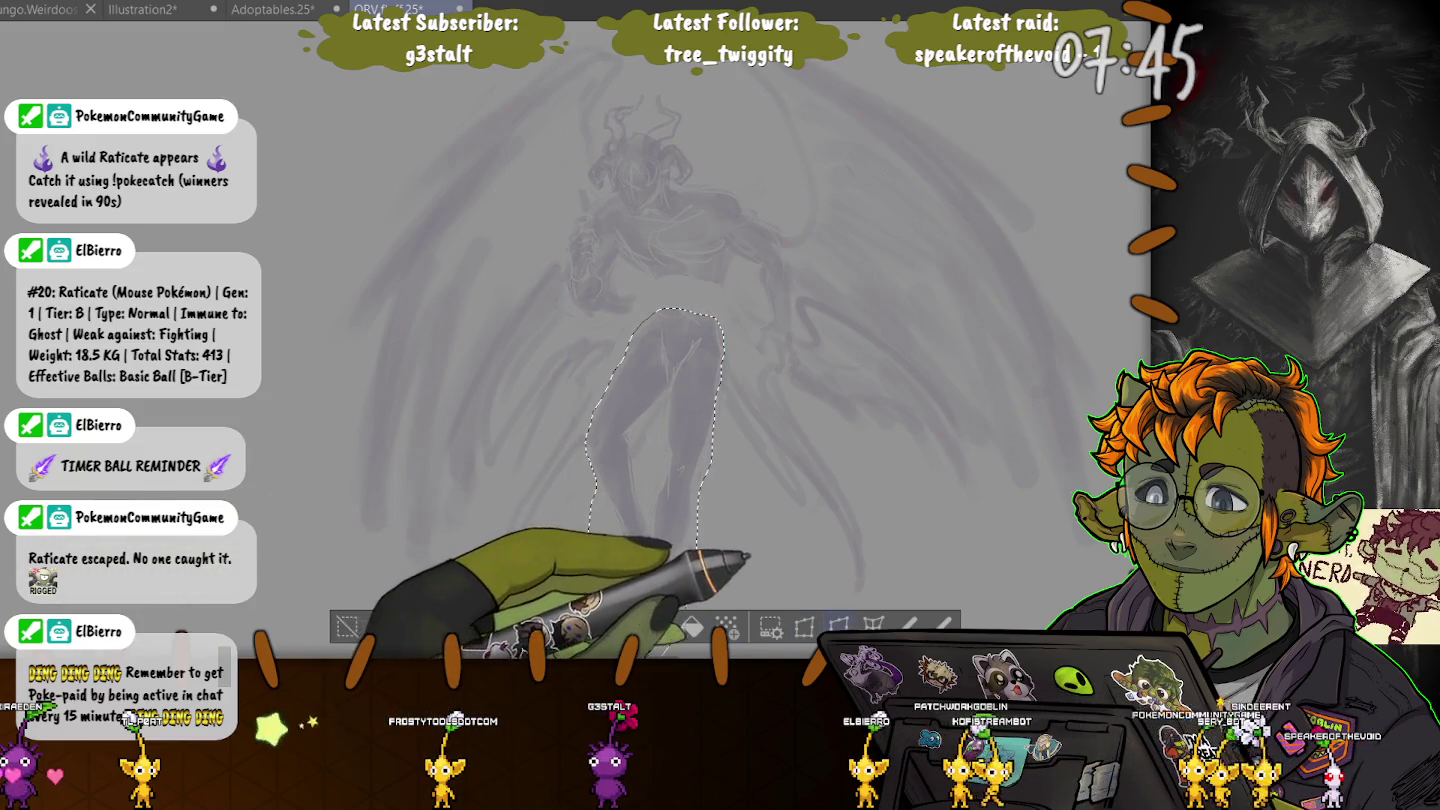
pyautogui.hotkey('ctrl', 't')
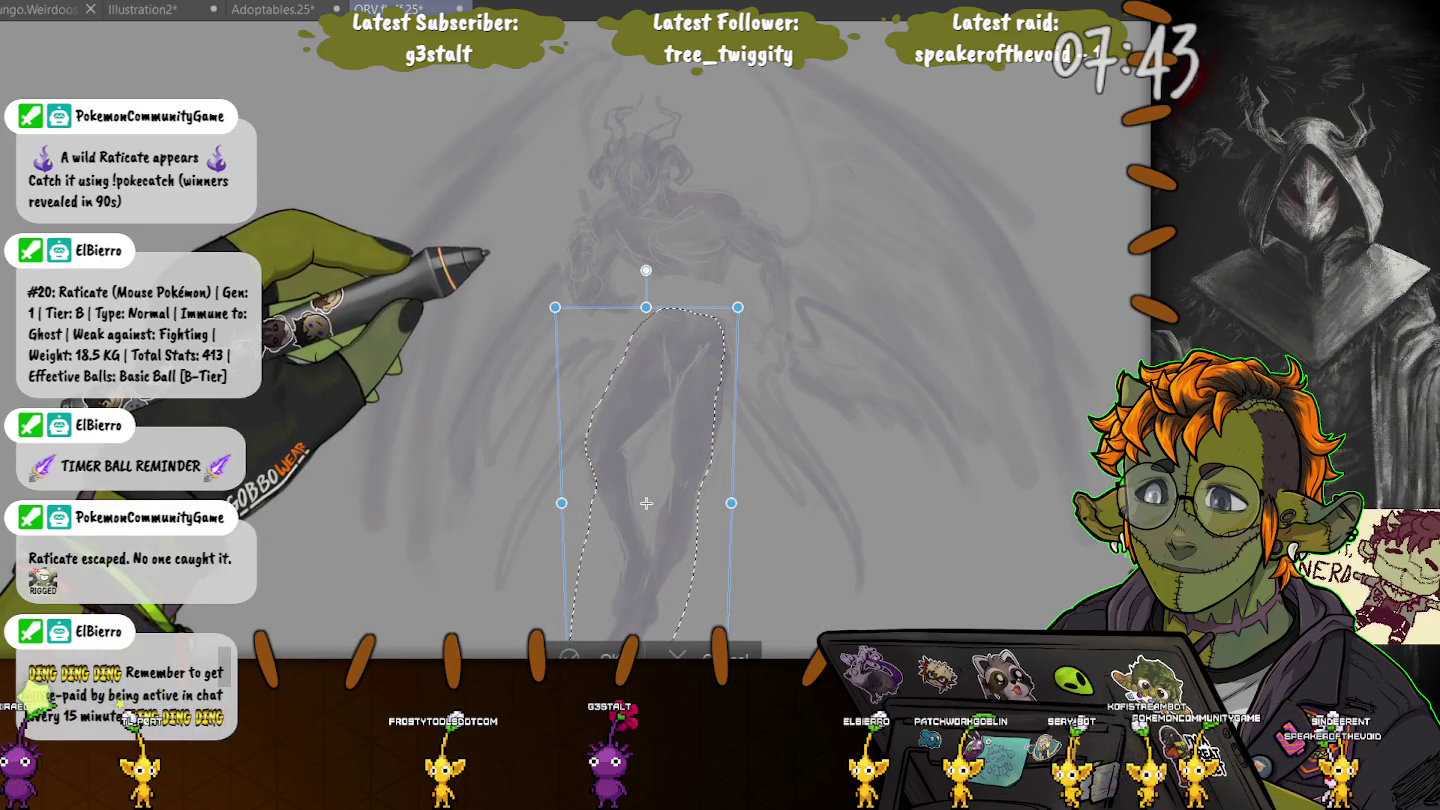
pyautogui.moveTo(646, 503); pyautogui.dragTo(639, 498)
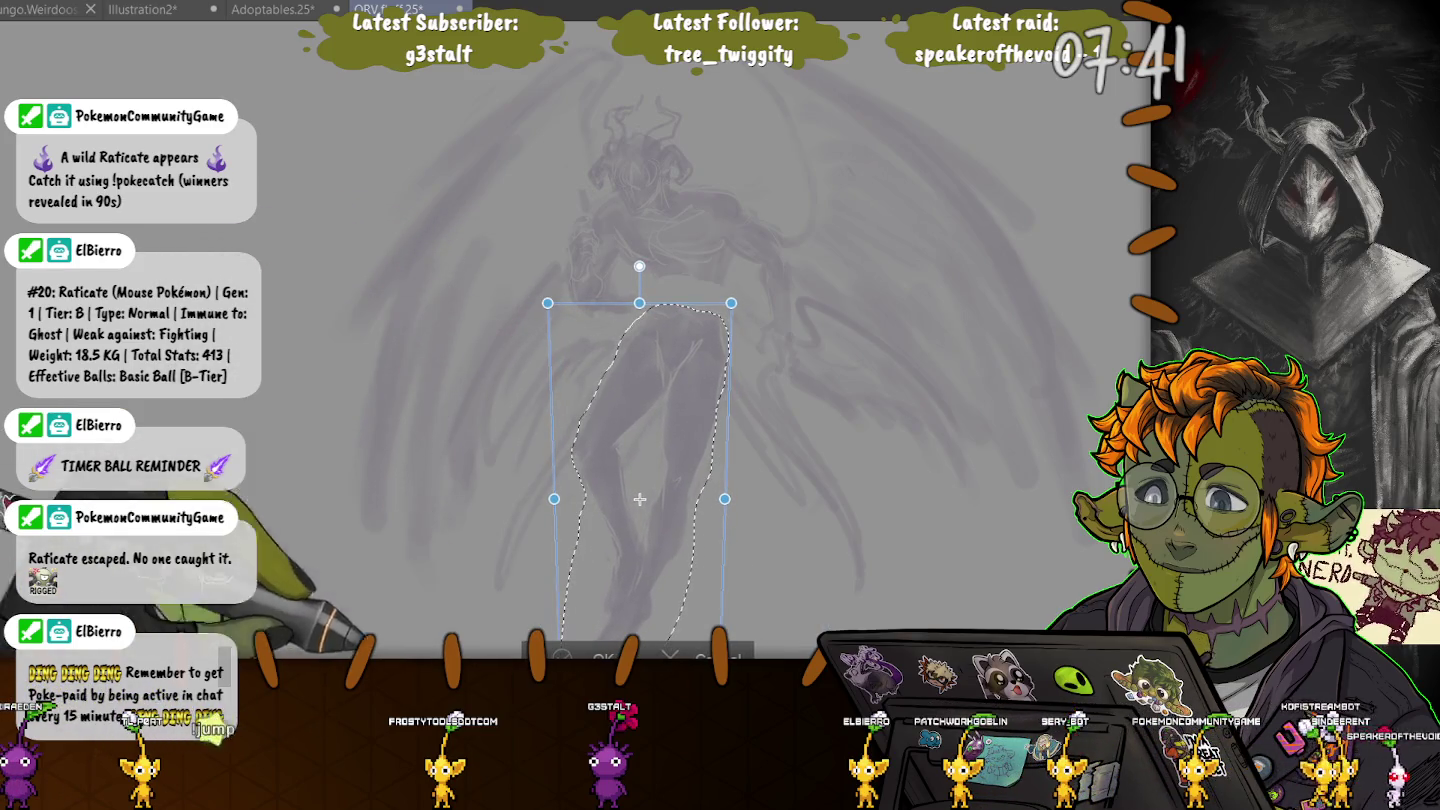
pyautogui.press('Return')
pyautogui.hotkey('ctrl', 'd')
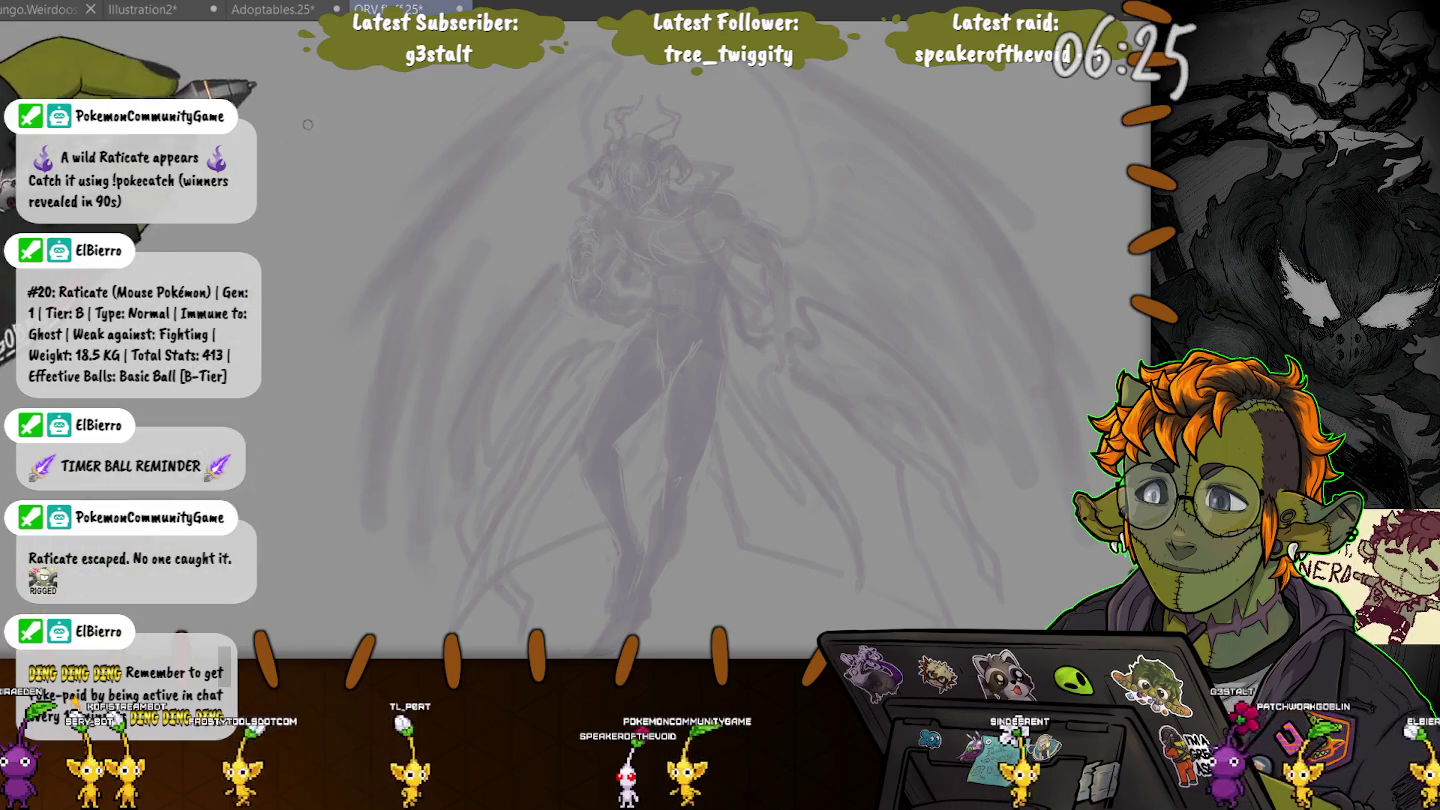
# - Zoom out so the whole winged demon figure is in view
pyautogui.hotkey('ctrl', '-')
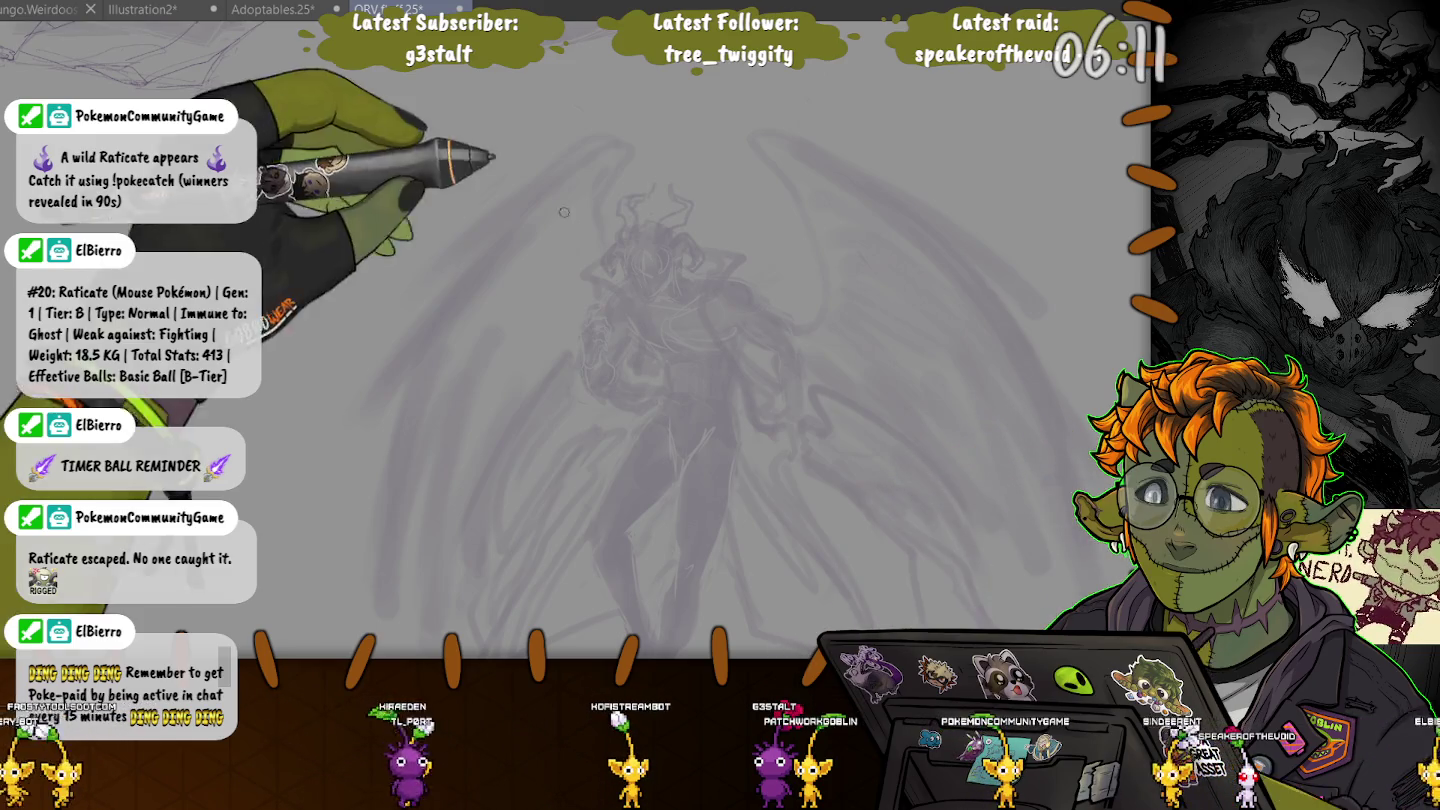
pyautogui.scroll(5, 585, 338)
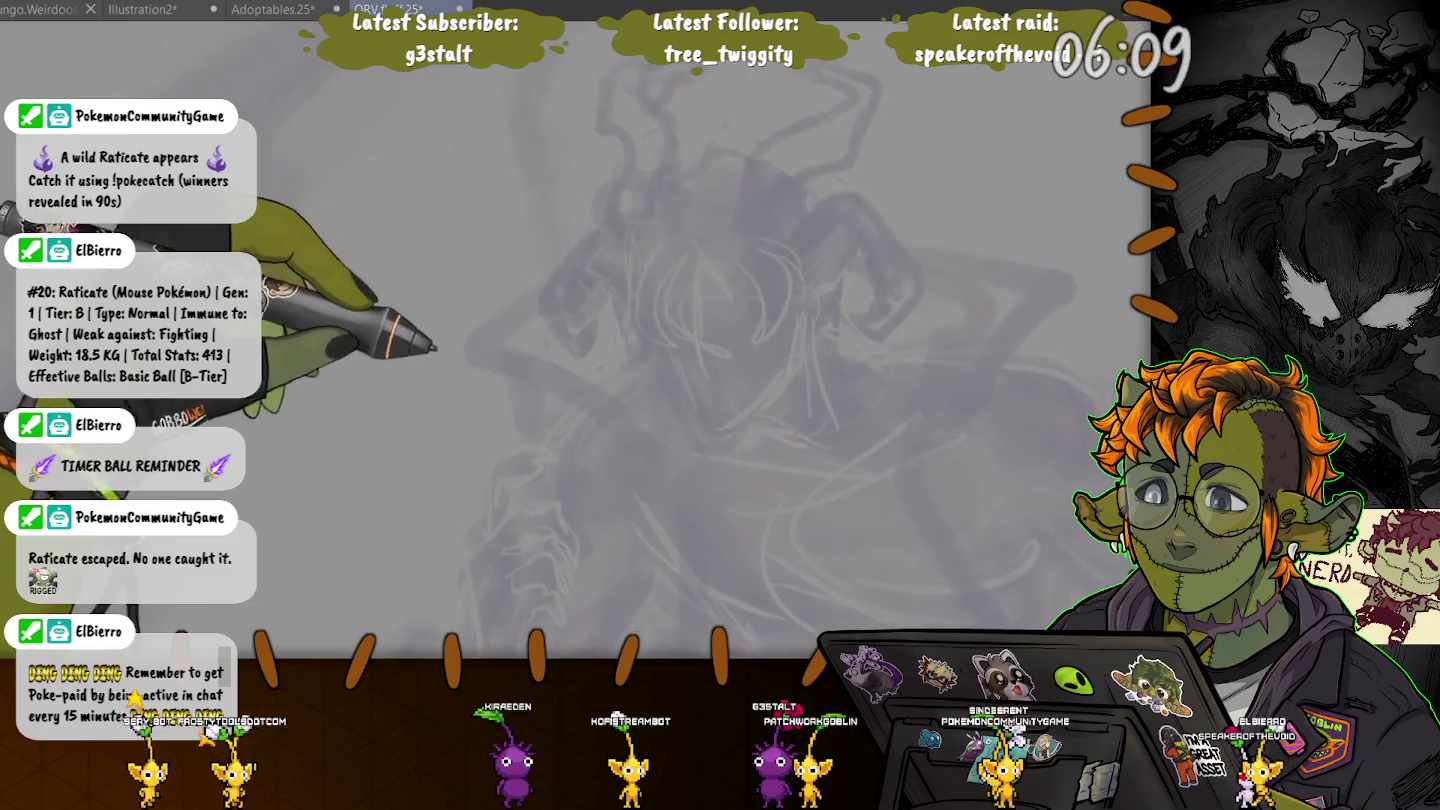
# - Zoom in on the canvas close-up and shrink the brush size
pyautogui.scroll(3, 700, 329)
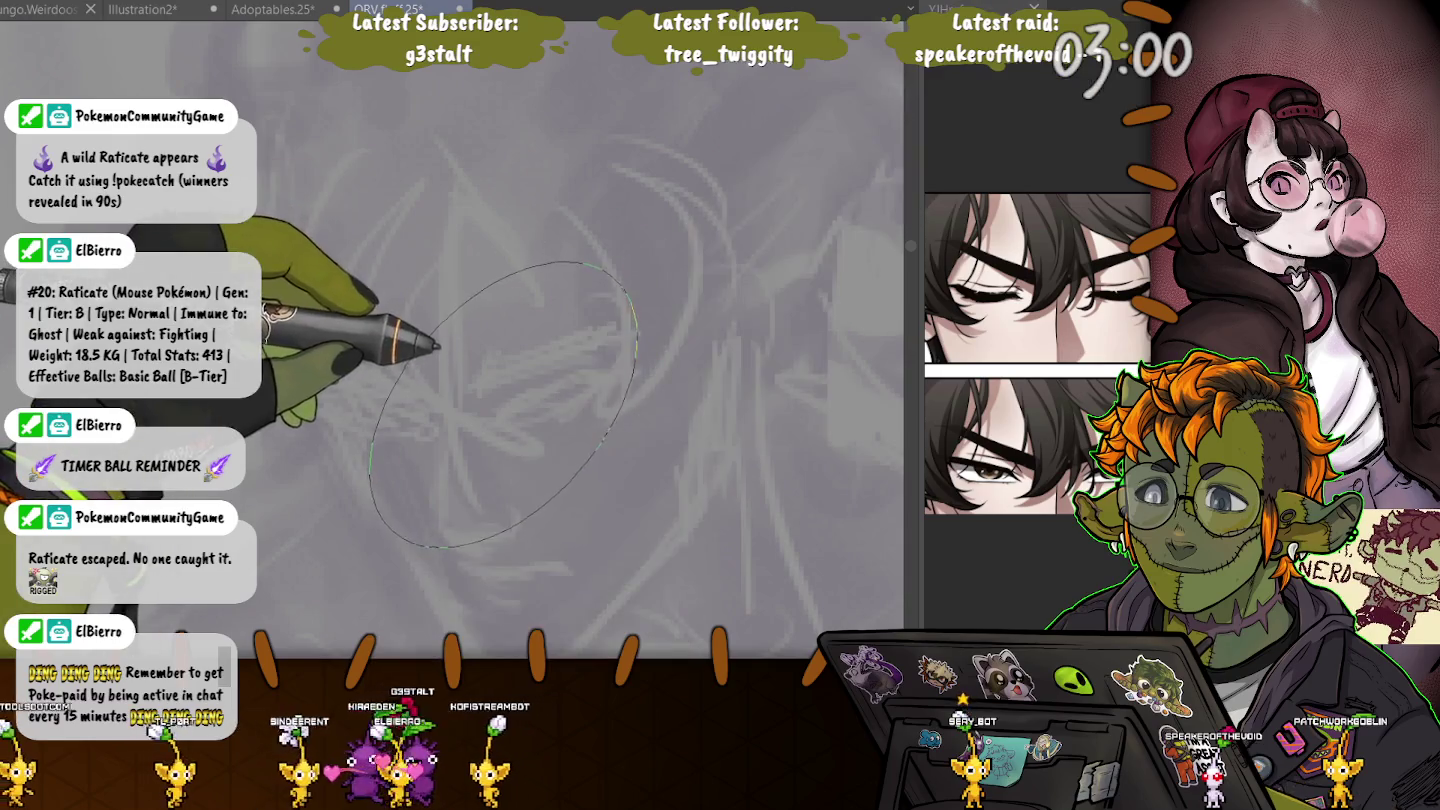
pyautogui.press('[')
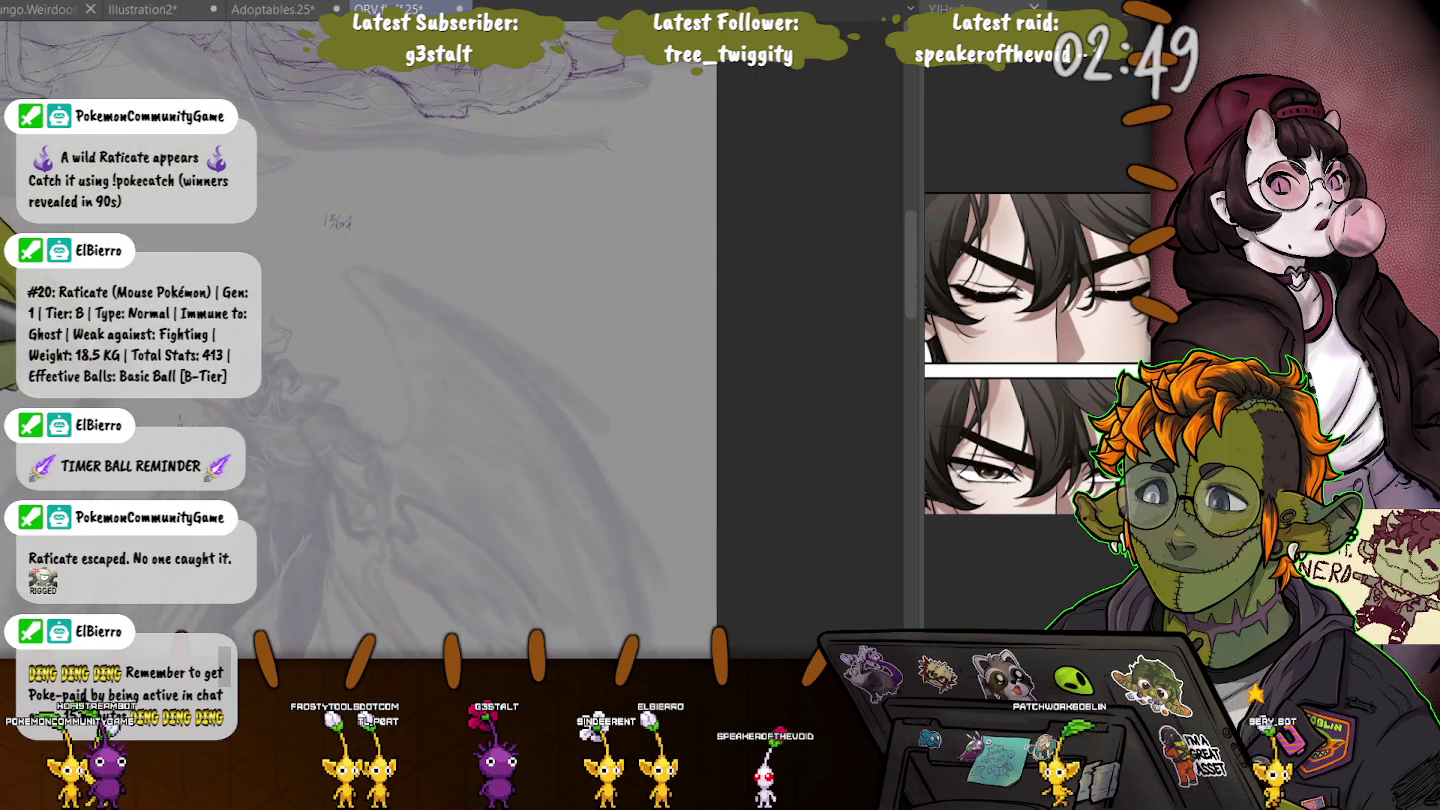
# - Zoom out and lasso around the whole winged figure sketch
pyautogui.scroll(-5, 320, 295)
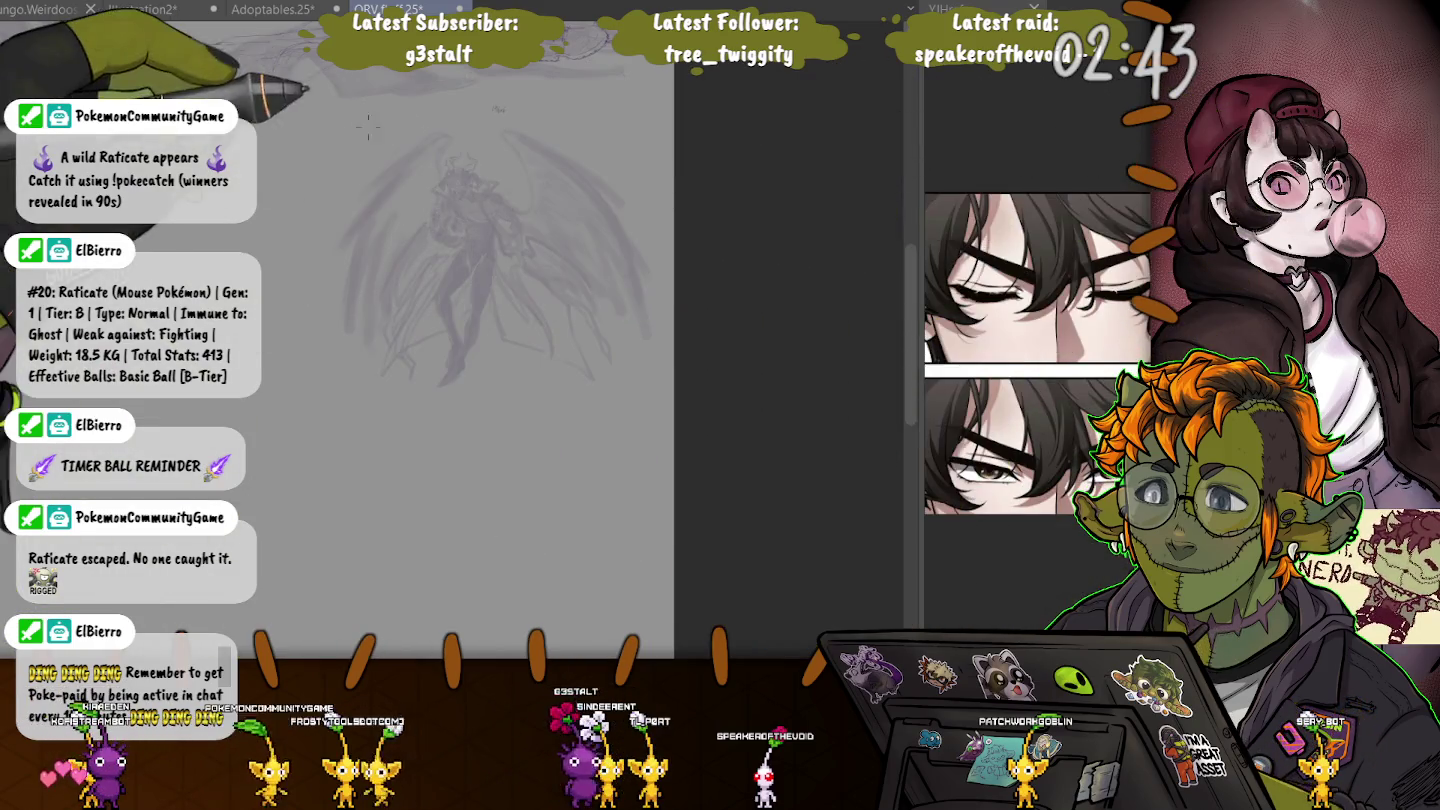
pyautogui.moveTo(470, 124); pyautogui.dragTo(465, 128)
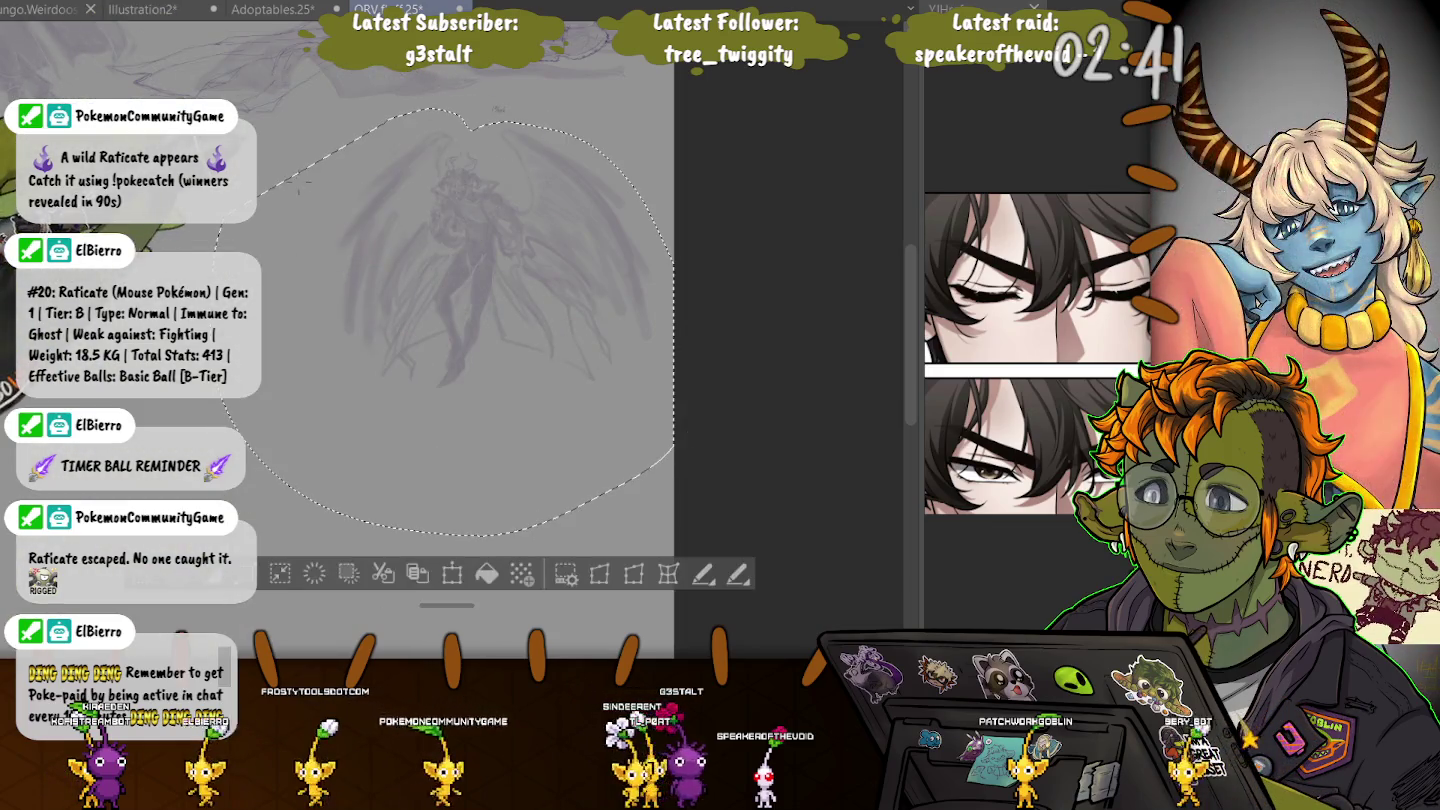
# - Scale up the selected winged figure in two transforms, then deselect
pyautogui.hotkey('ctrl', 't')
pyautogui.moveTo(369, 389)
pyautogui.mouseDown()
pyautogui.moveTo(337, 418)
pyautogui.moveTo(442, 321)
pyautogui.mouseUp()
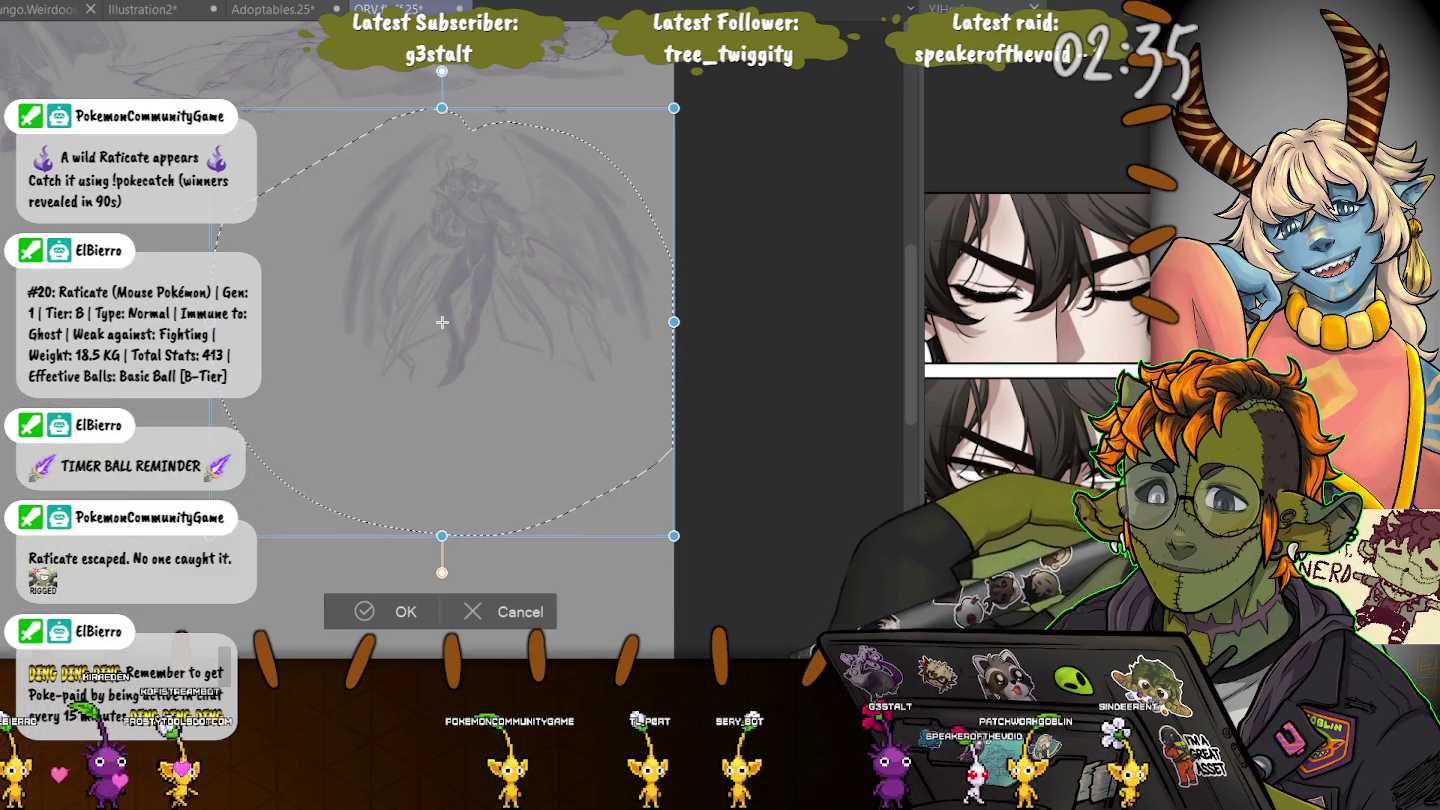
pyautogui.press('Return')
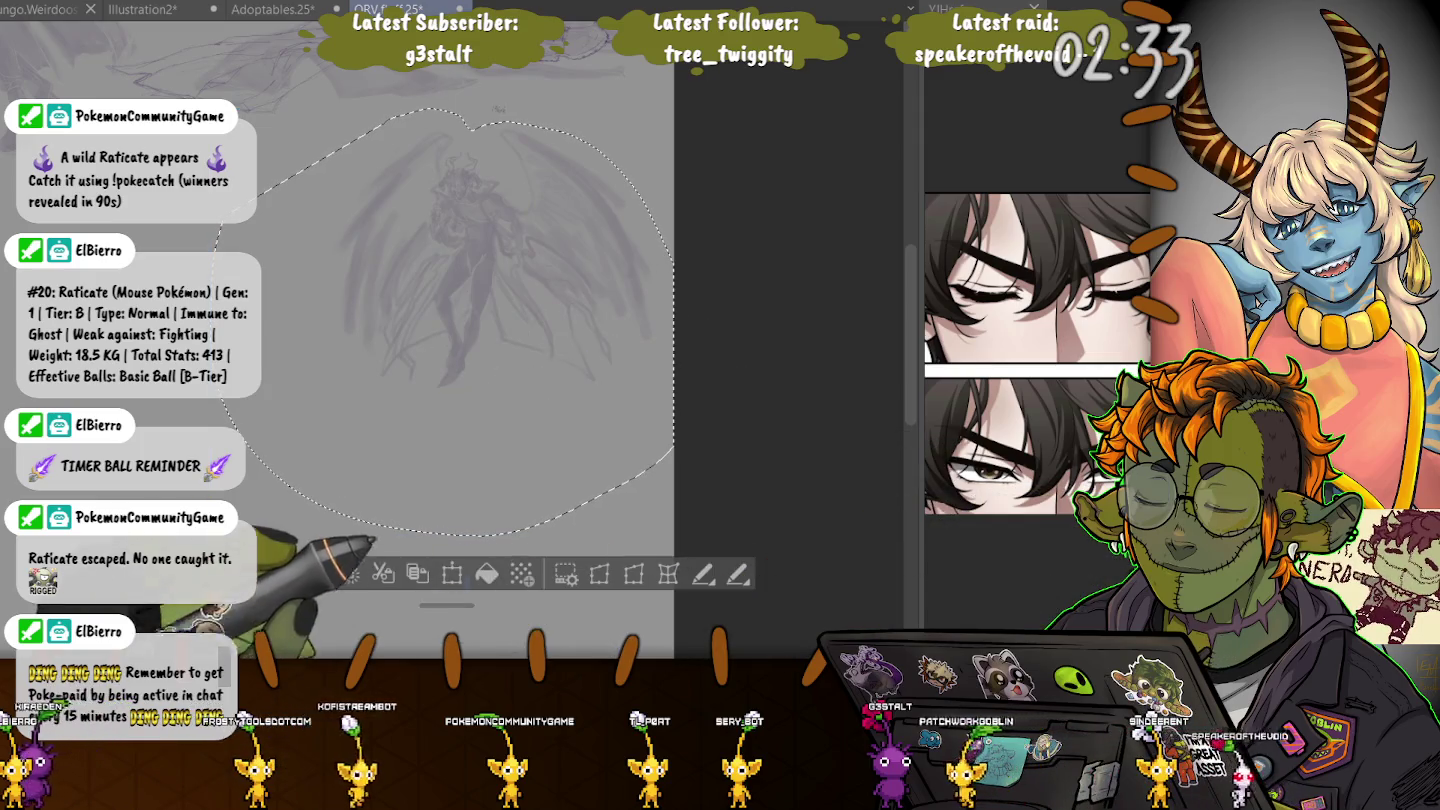
pyautogui.hotkey('ctrl', 't')
pyautogui.scroll(-2, 491, 283)
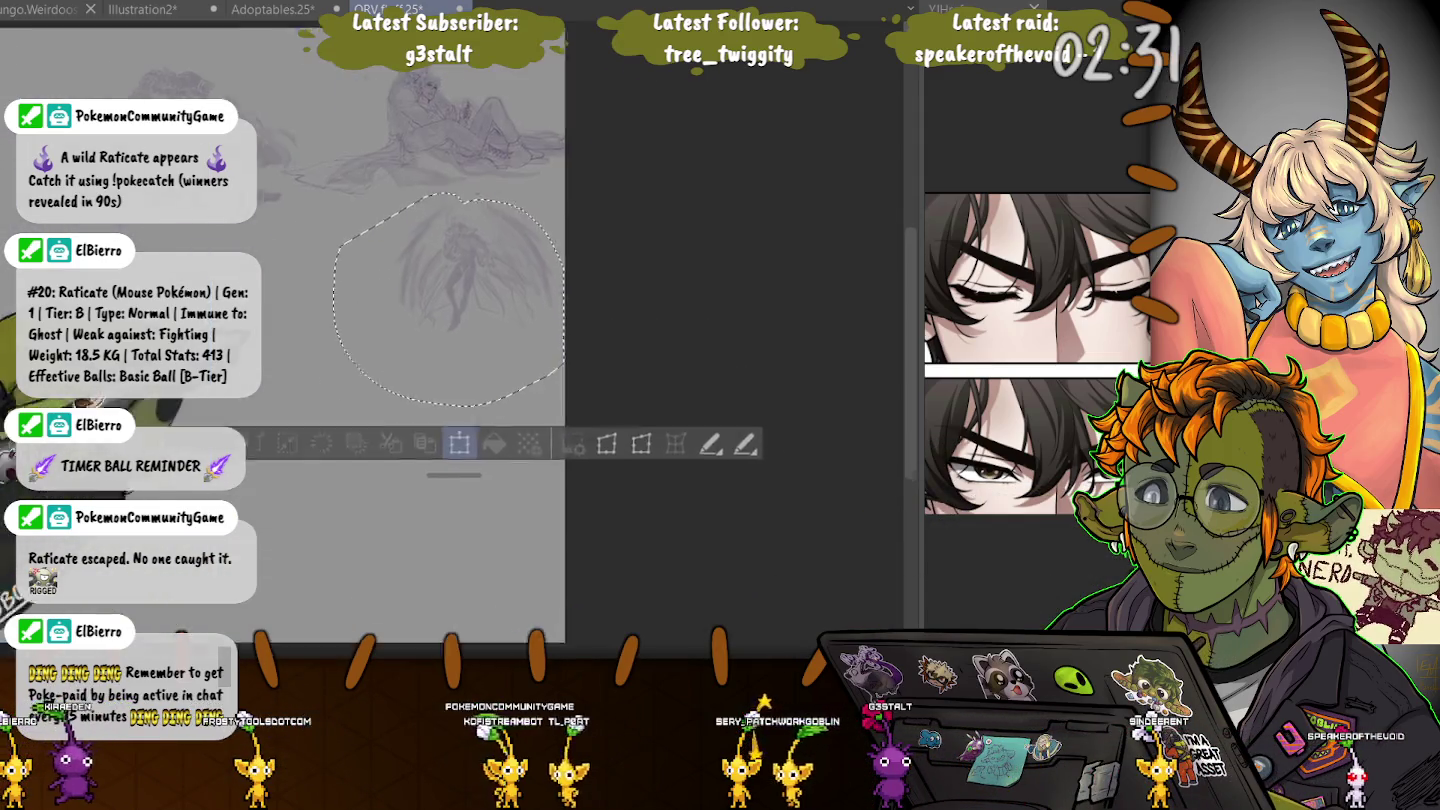
pyautogui.moveTo(376, 390); pyautogui.dragTo(296, 482)
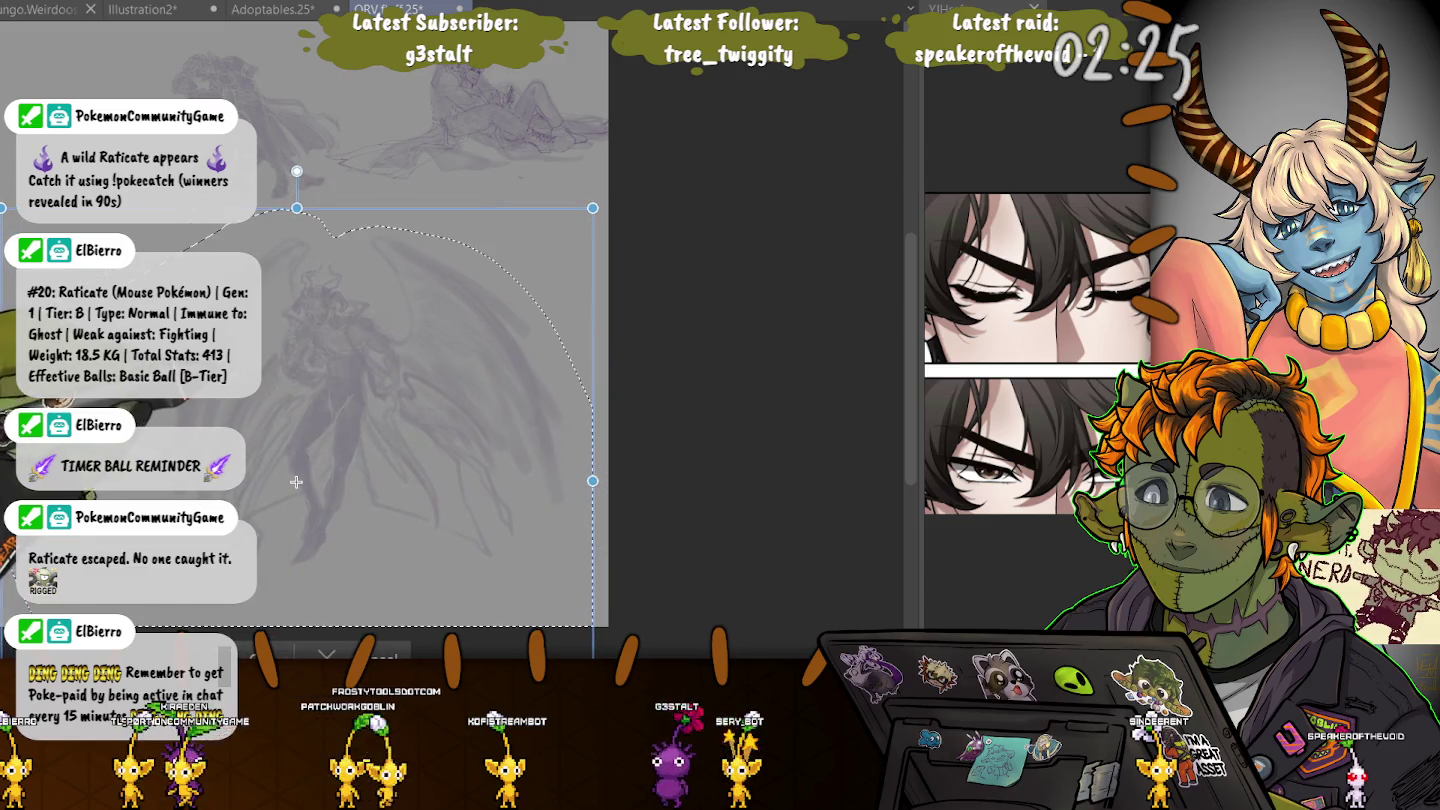
pyautogui.press('Return')
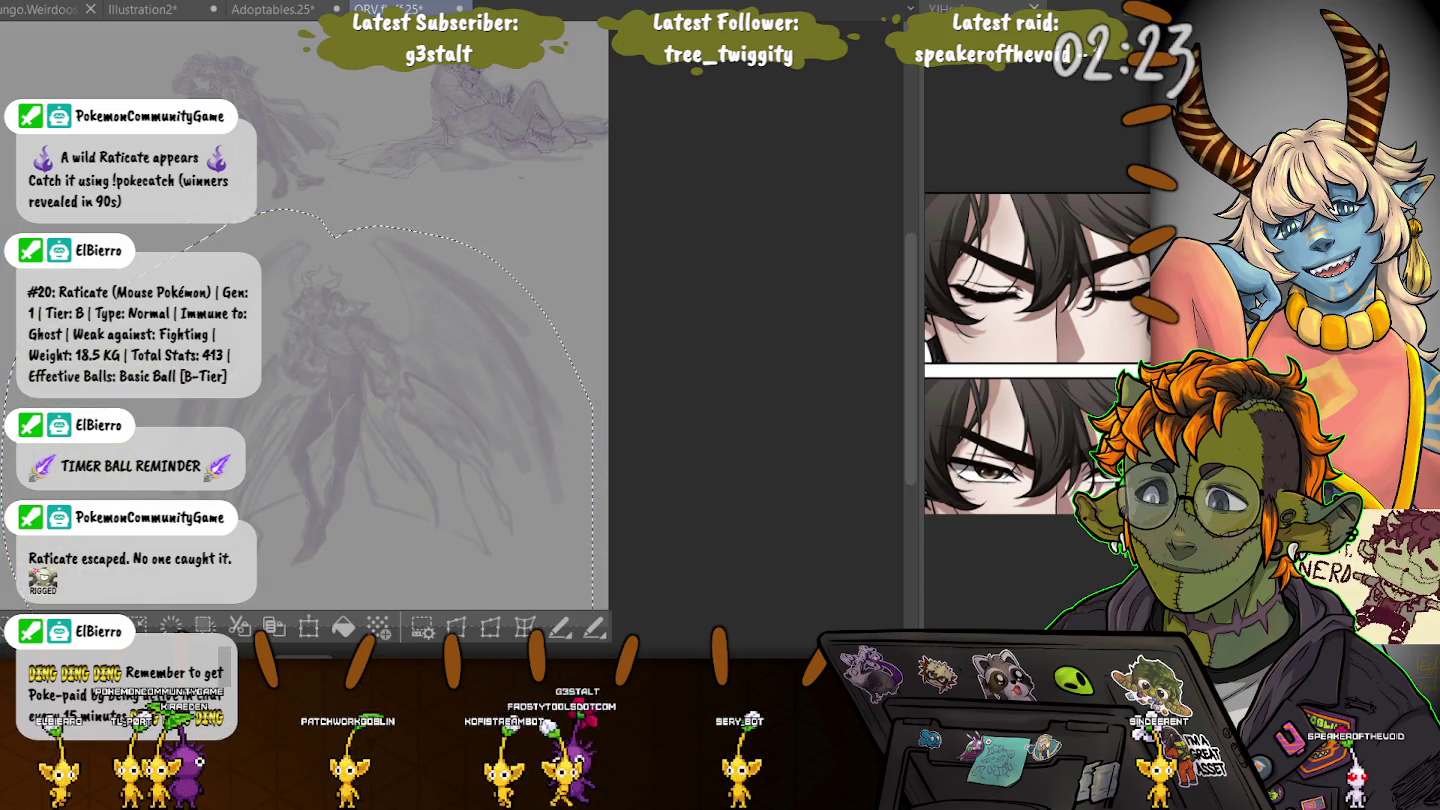
pyautogui.hotkey('ctrl', 'd')
pyautogui.scroll(5, 191, 410)
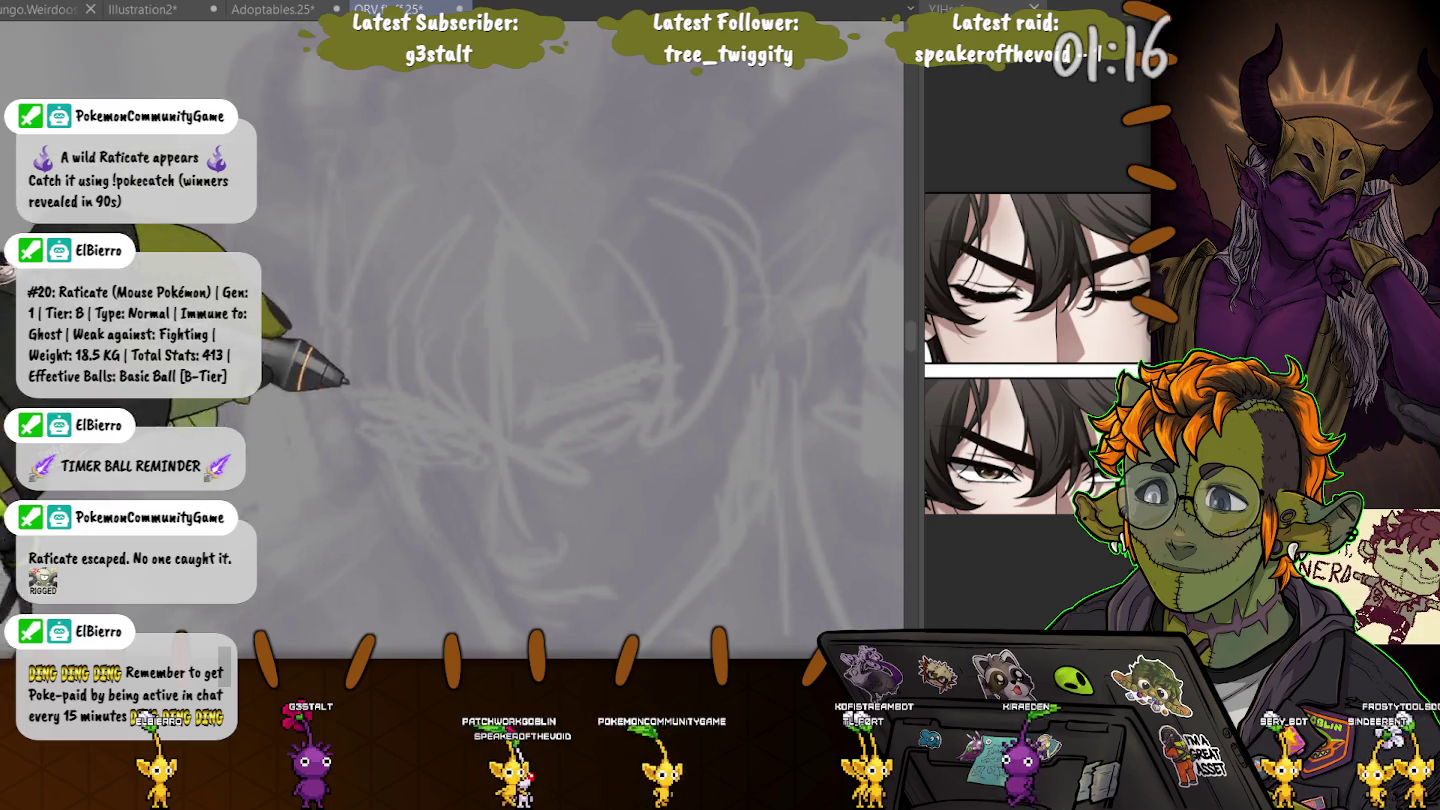
# - Zoom in and draw a rough horizontal stroke across the demon's face
pyautogui.scroll(2, 307, 406)
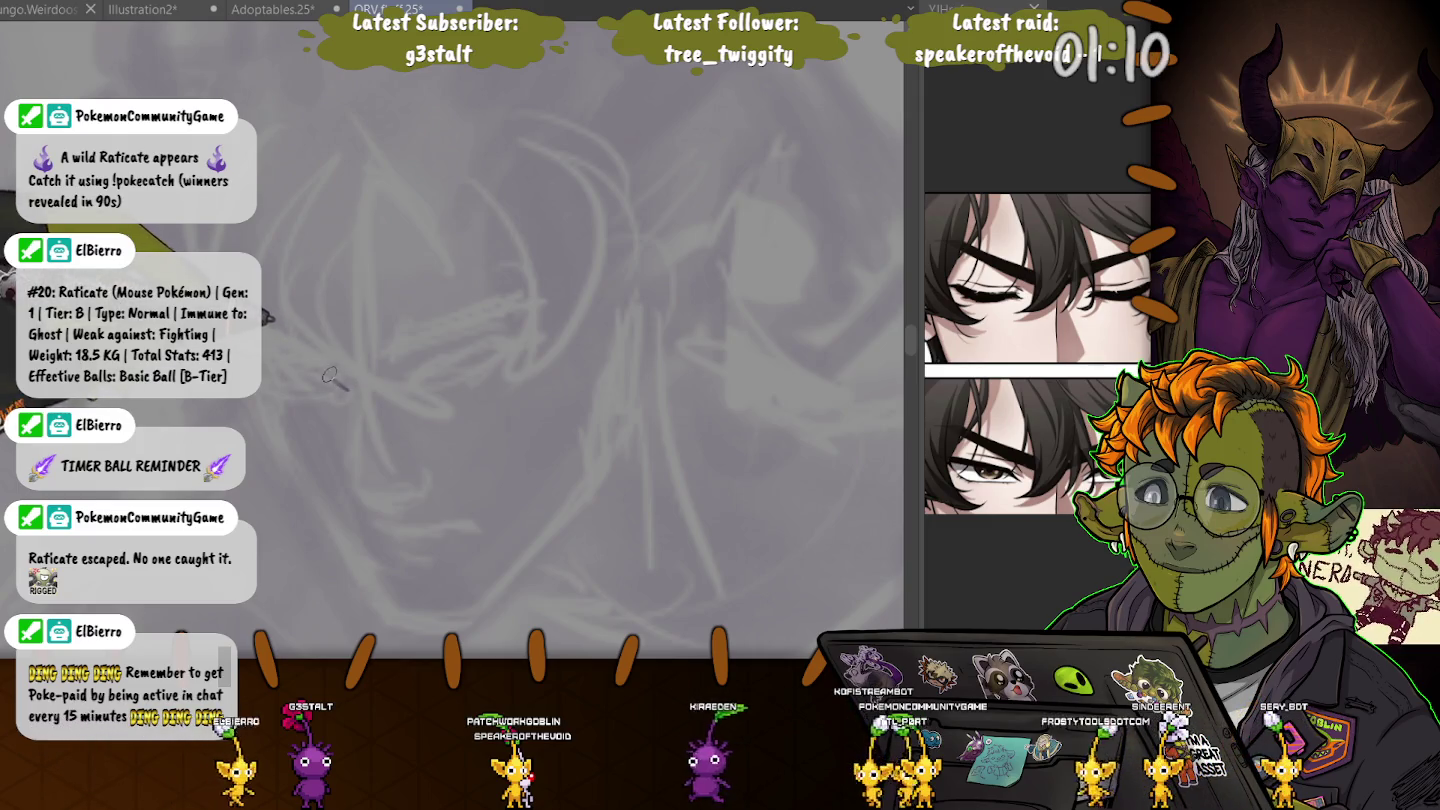
pyautogui.moveTo(285, 374); pyautogui.dragTo(338, 376)
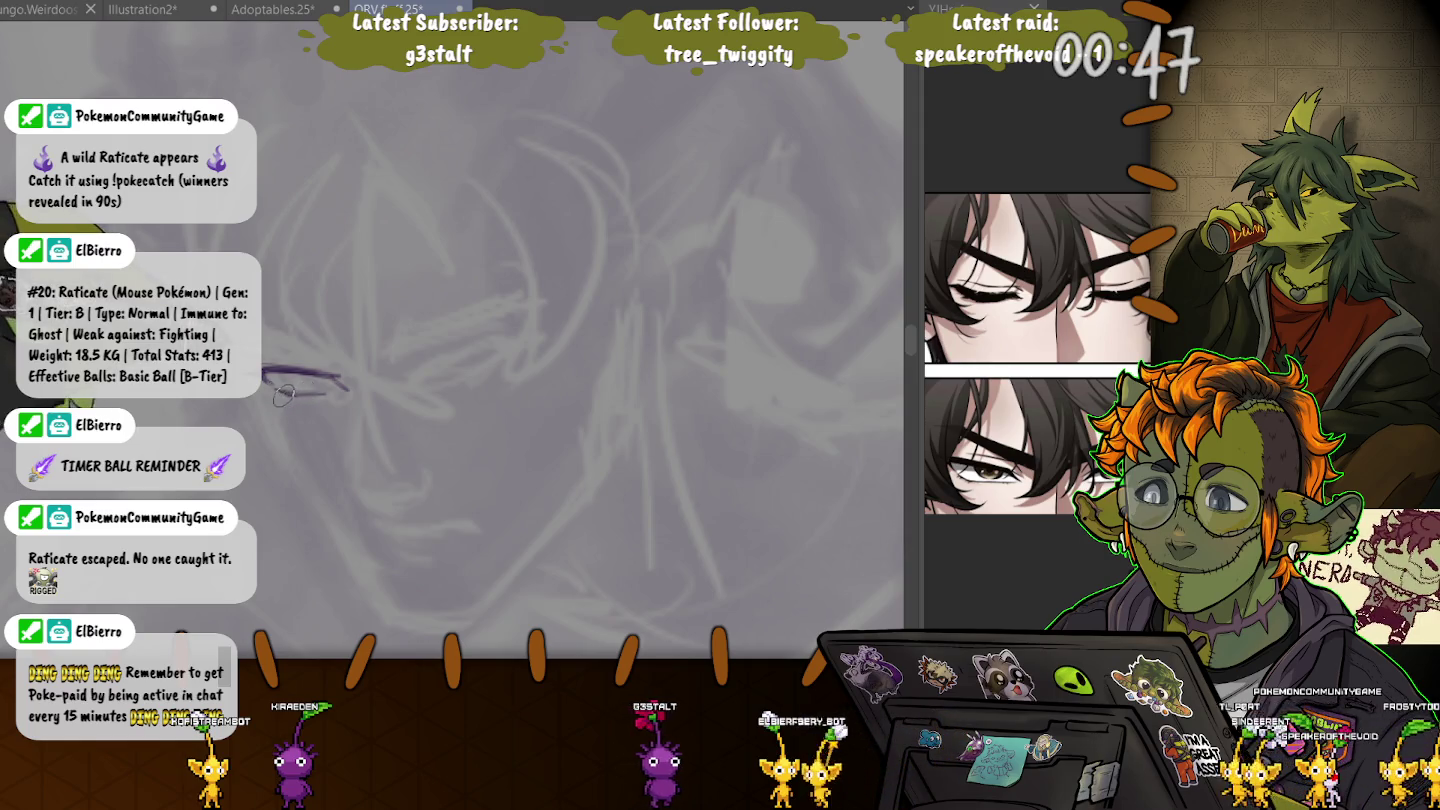
# - Draw purple eye lines, the right eyelid and brow, then lasso the right eye
pyautogui.moveTo(283, 394); pyautogui.dragTo(334, 391)
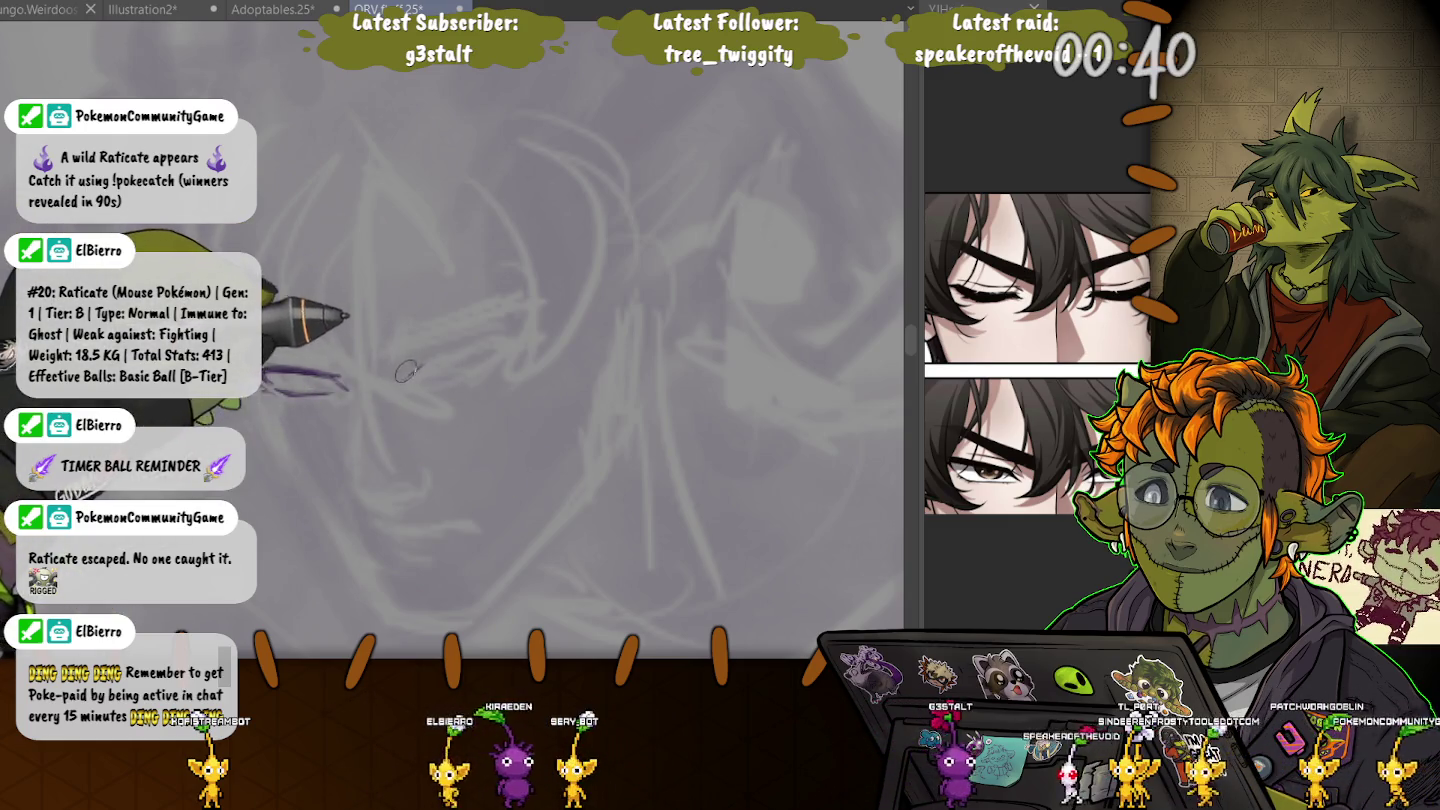
pyautogui.moveTo(427, 357)
pyautogui.mouseDown()
pyautogui.moveTo(401, 379)
pyautogui.moveTo(528, 335)
pyautogui.moveTo(502, 346)
pyautogui.mouseUp()
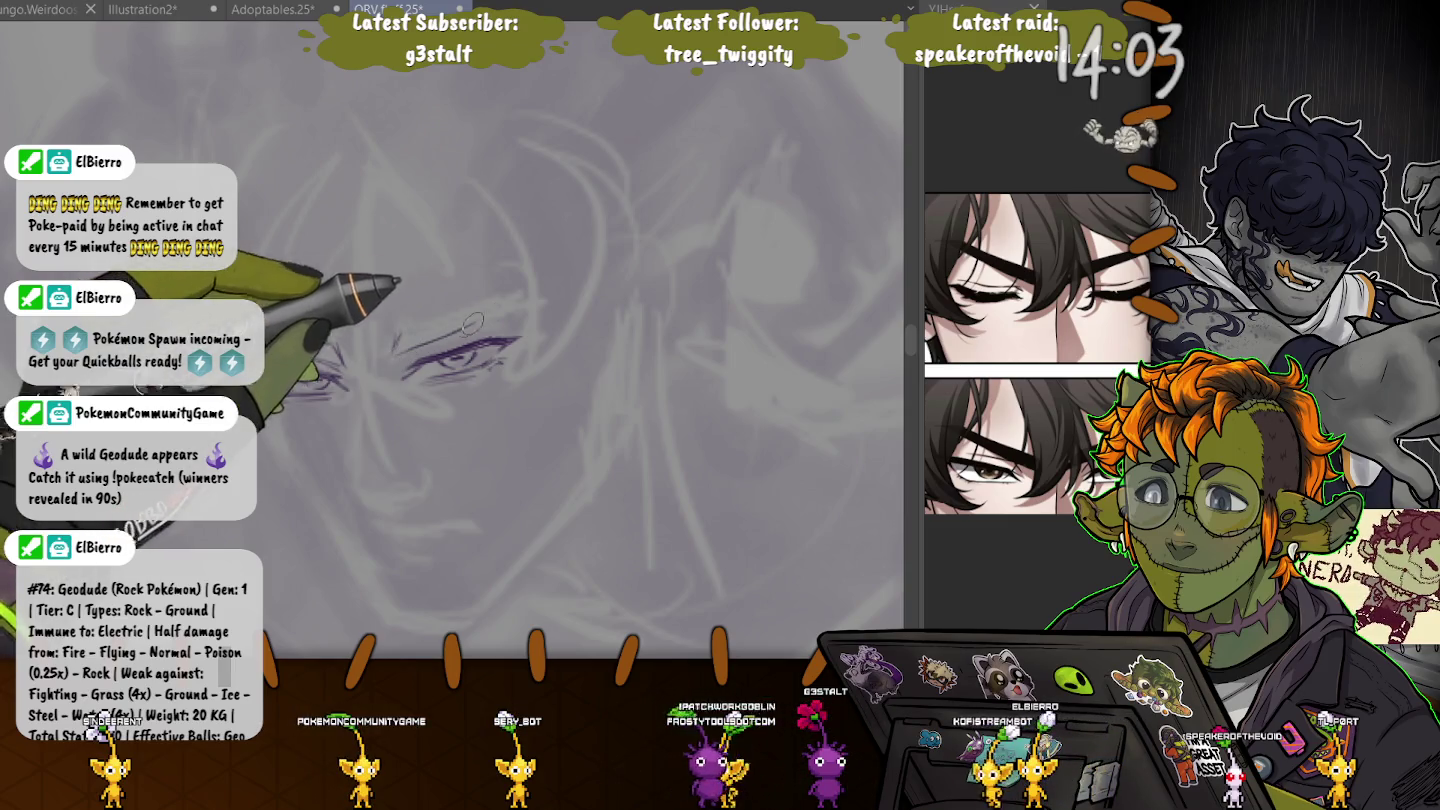
pyautogui.moveTo(526, 305); pyautogui.dragTo(395, 330)
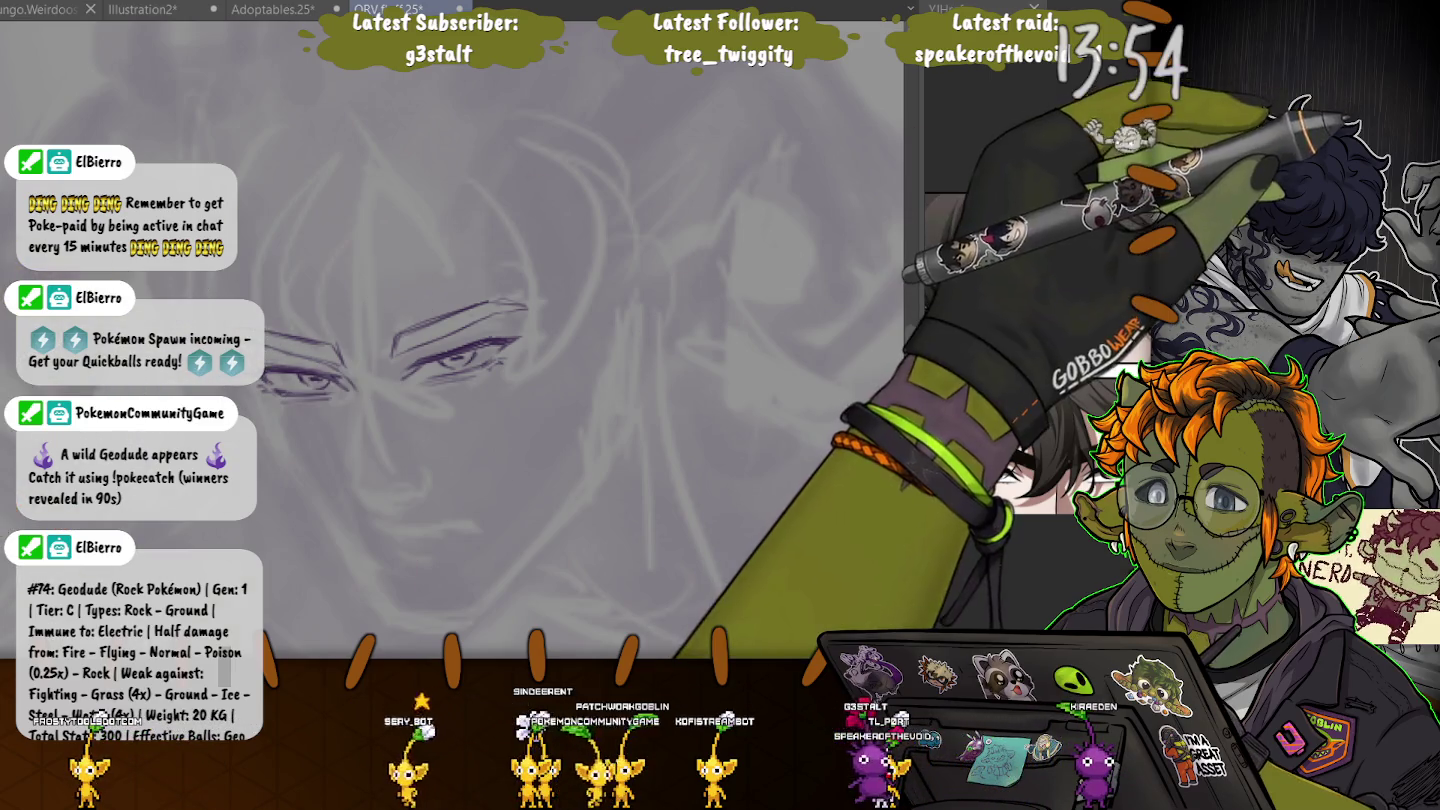
pyautogui.moveTo(518, 403); pyautogui.dragTo(392, 319)
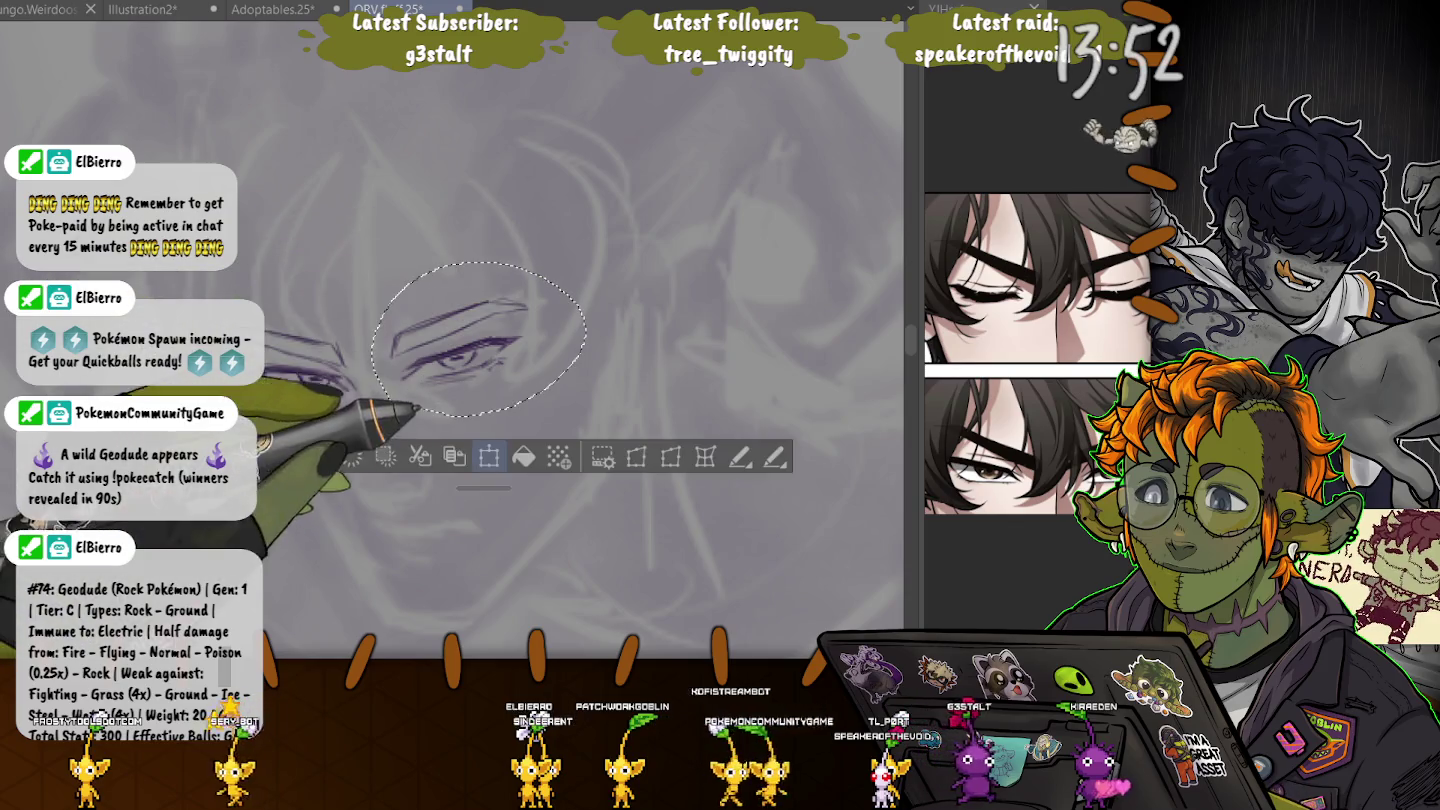
# - Nudge the right eye slightly left, then mirror the canvas to check symmetry
pyautogui.hotkey('ctrl', 't')
pyautogui.moveTo(496, 329); pyautogui.dragTo(494, 330)
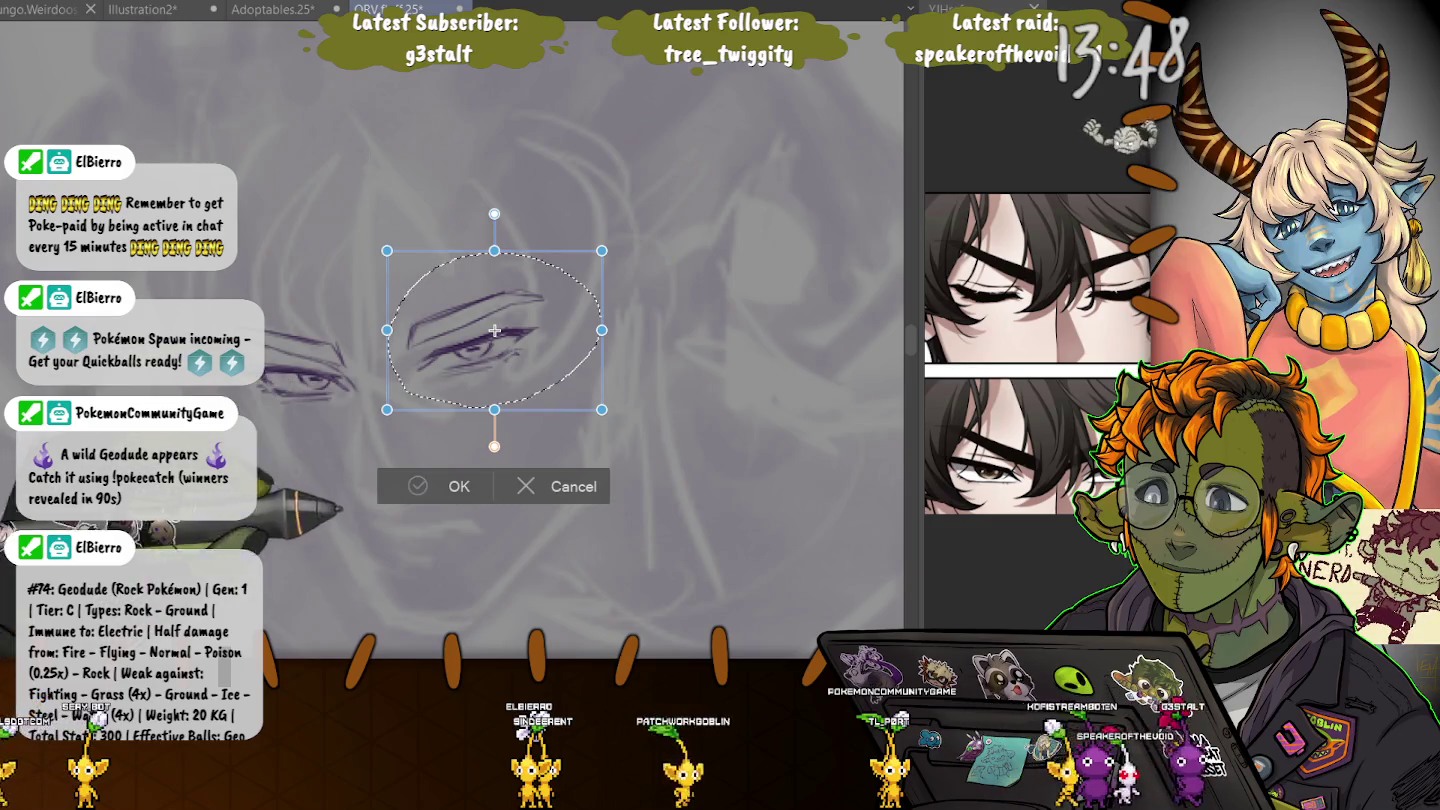
pyautogui.press('Return')
pyautogui.hotkey('ctrl', 'd')
pyautogui.press('h')
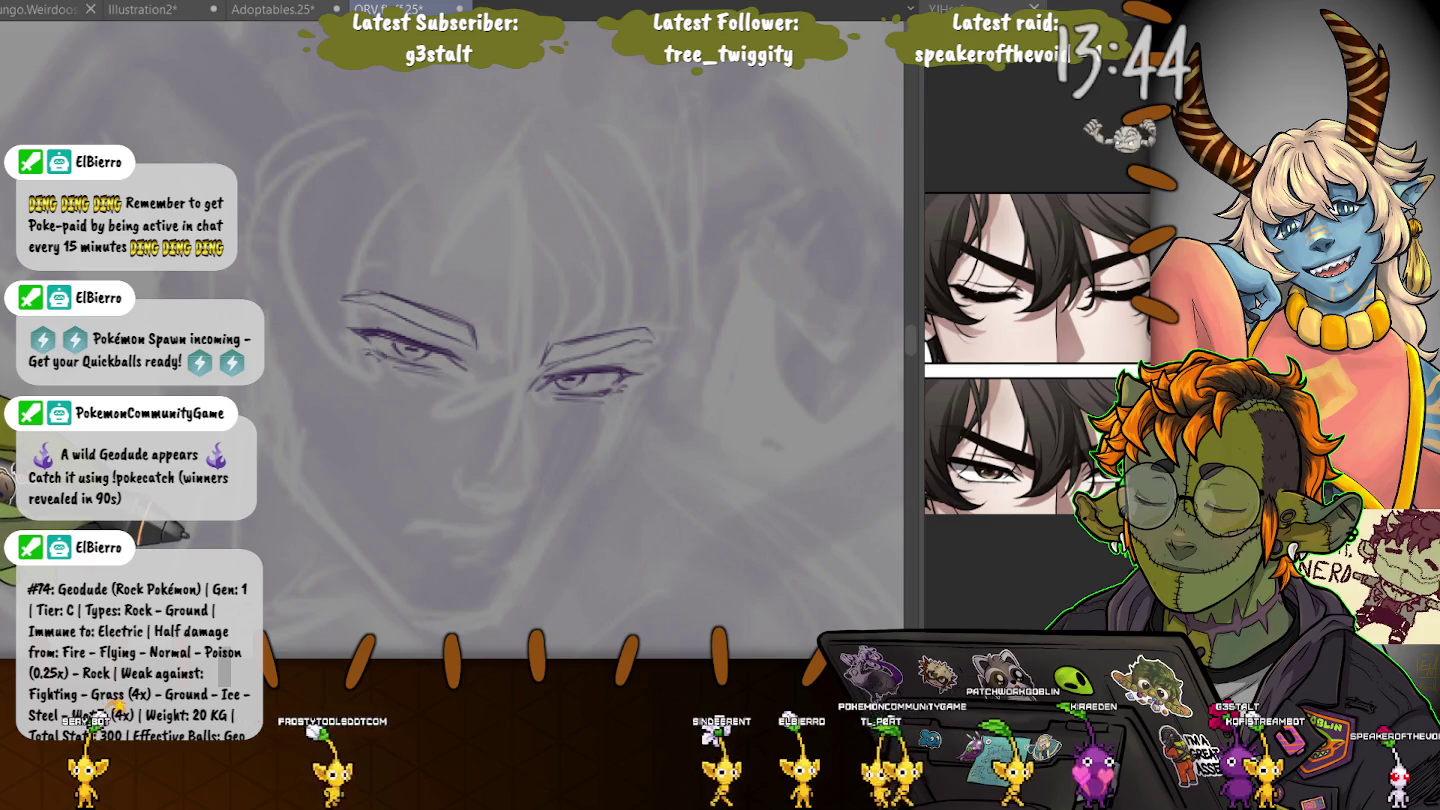
pyautogui.press('h')
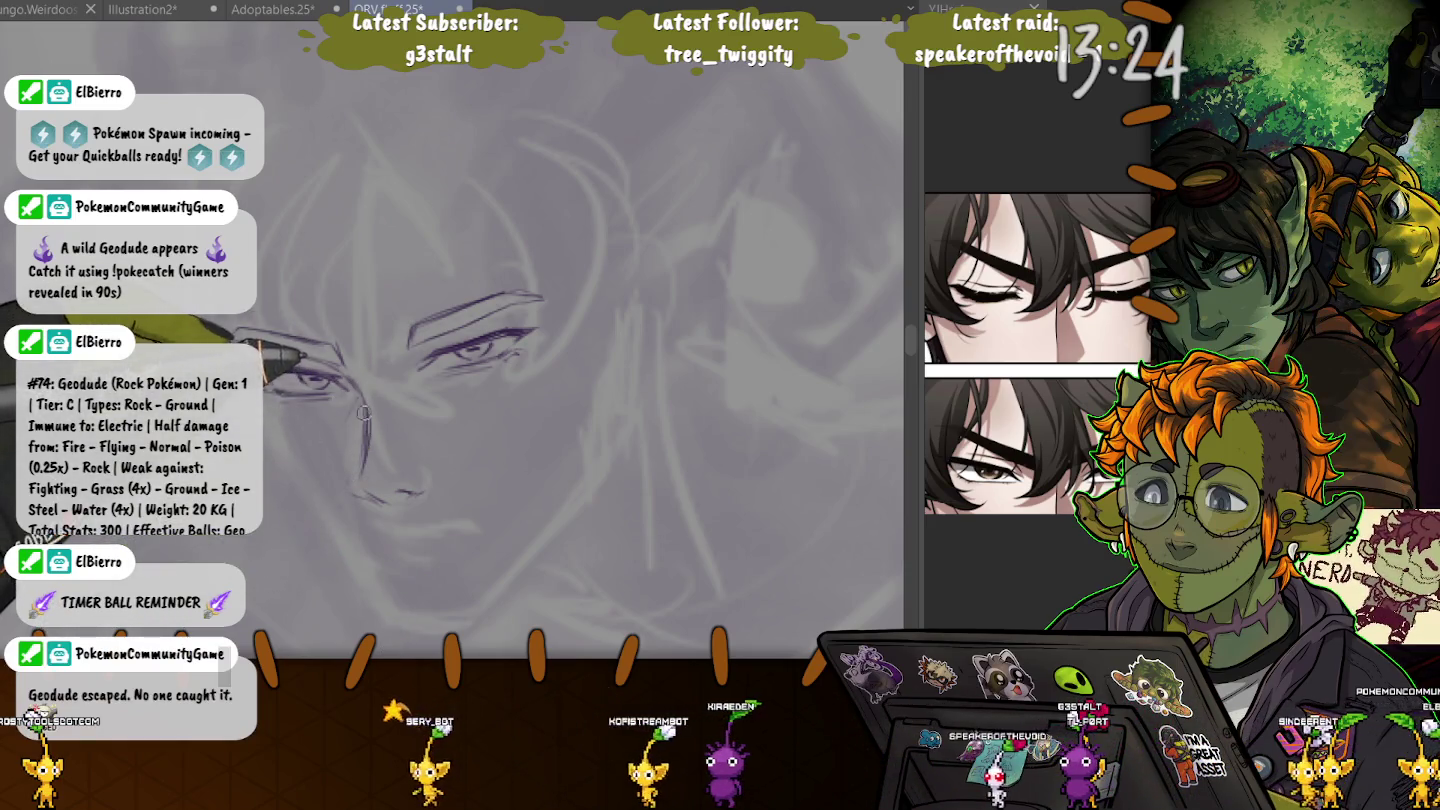
# - Sketch the nose curving down the face, more eye strokes, and a chin line
pyautogui.moveTo(345, 347); pyautogui.dragTo(367, 450)
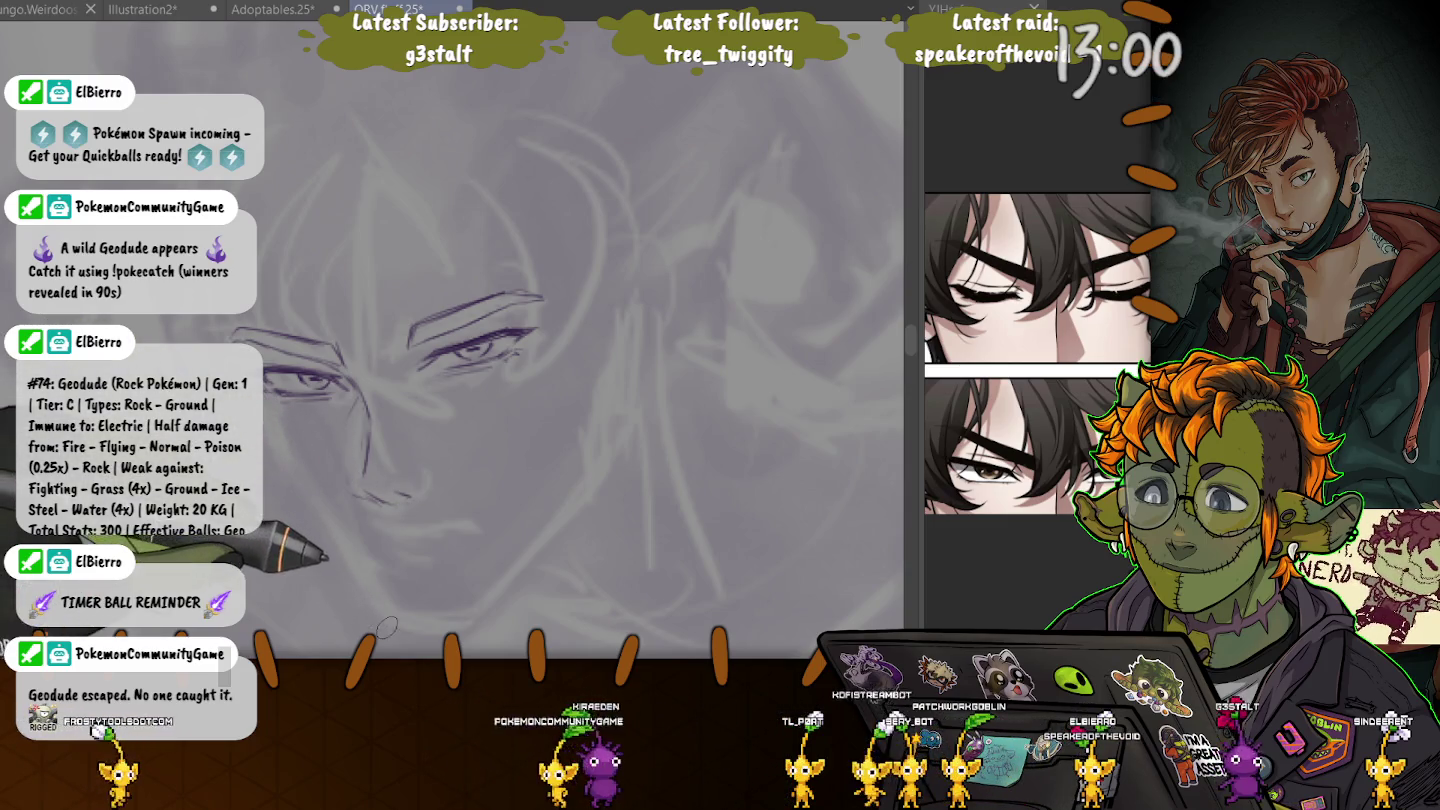
pyautogui.moveTo(294, 373)
pyautogui.mouseDown()
pyautogui.moveTo(335, 384)
pyautogui.moveTo(341, 371)
pyautogui.mouseUp()
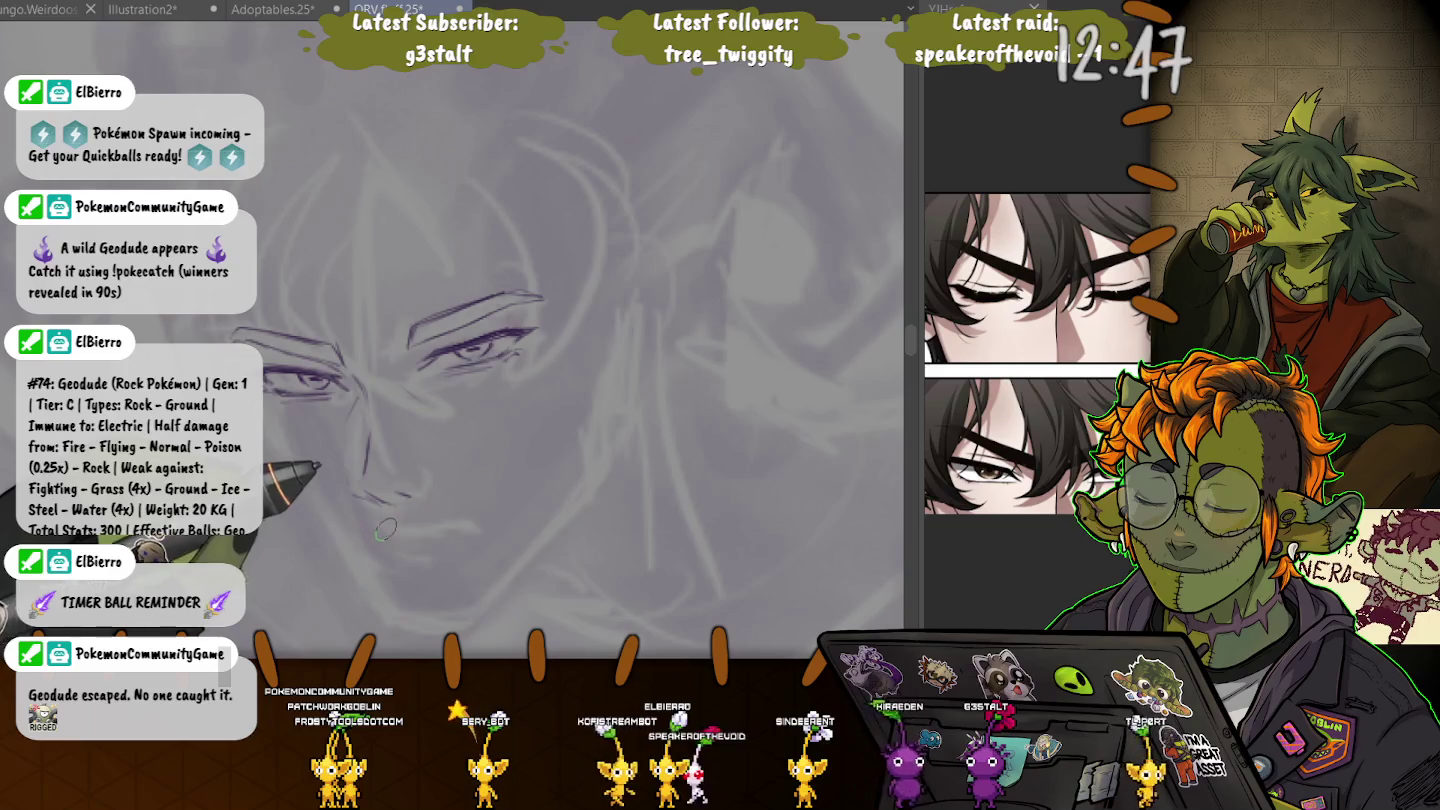
pyautogui.moveTo(401, 530); pyautogui.dragTo(468, 540)
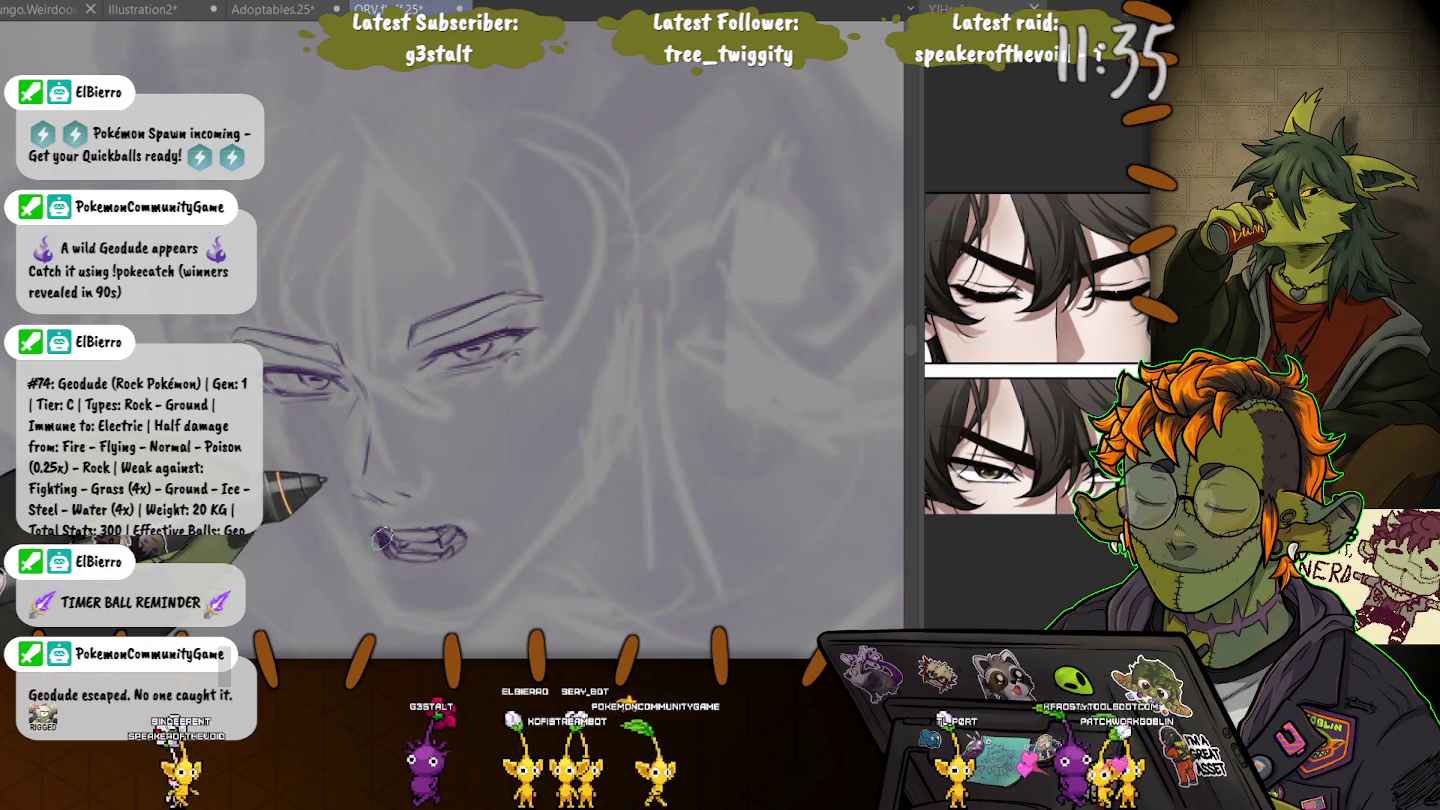
# - Darken the mouth's left corner and the teeth and lip lines
pyautogui.moveTo(383, 540); pyautogui.dragTo(406, 562)
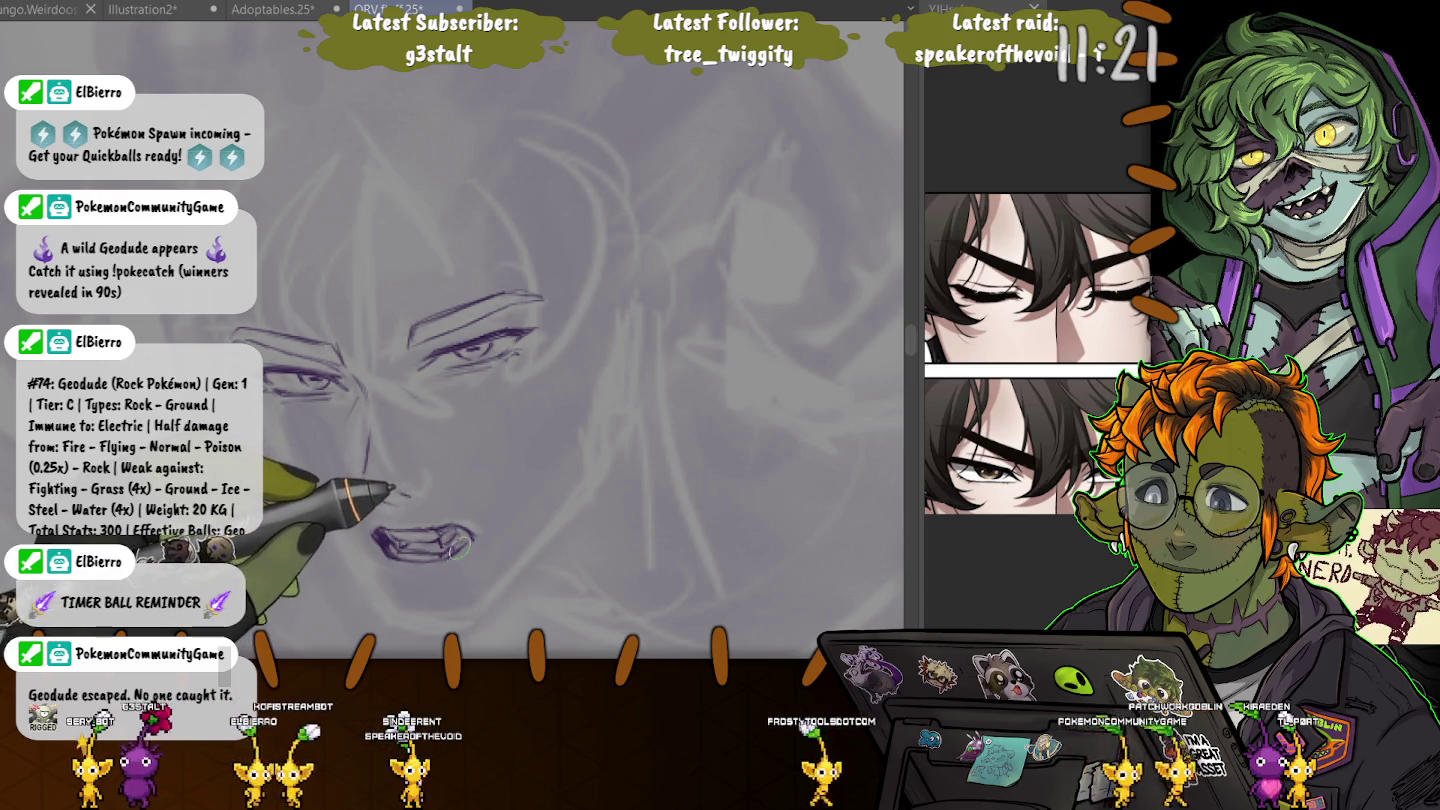
pyautogui.moveTo(385, 540); pyautogui.dragTo(470, 535)
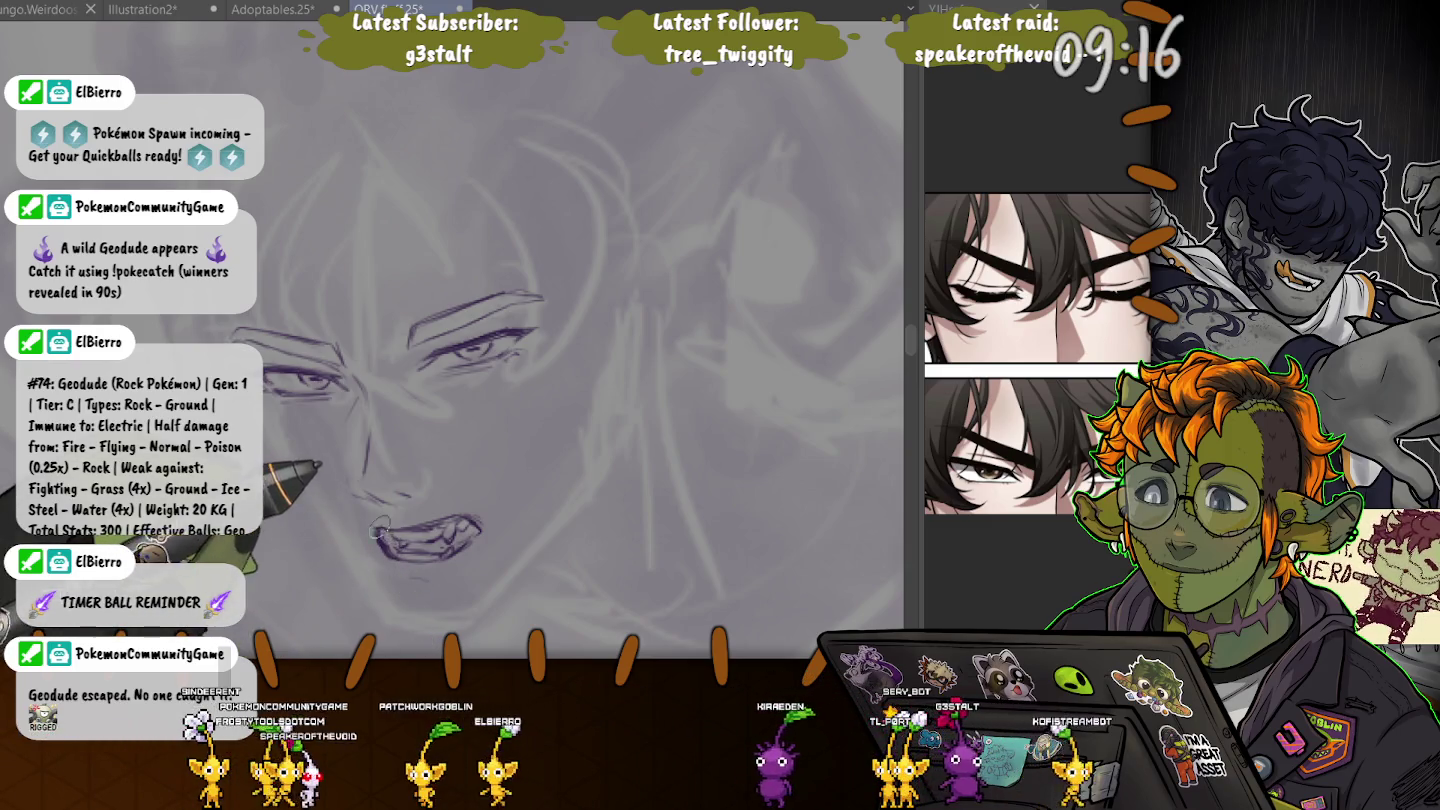
# - Outline the left corner of the lips and add extra fang strokes inside the mouth
pyautogui.moveTo(384, 542); pyautogui.dragTo(390, 556)
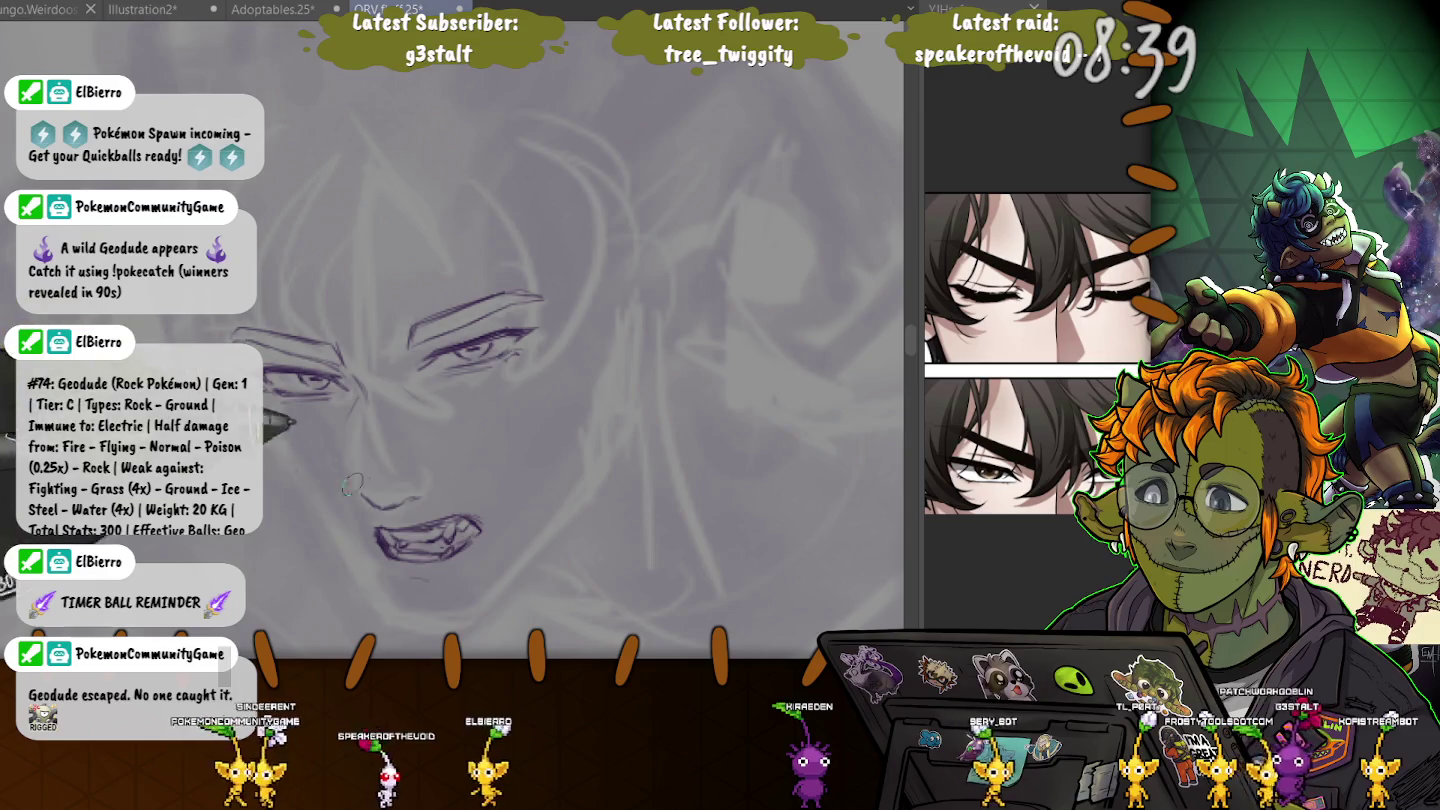
pyautogui.moveTo(405, 540); pyautogui.dragTo(426, 547)
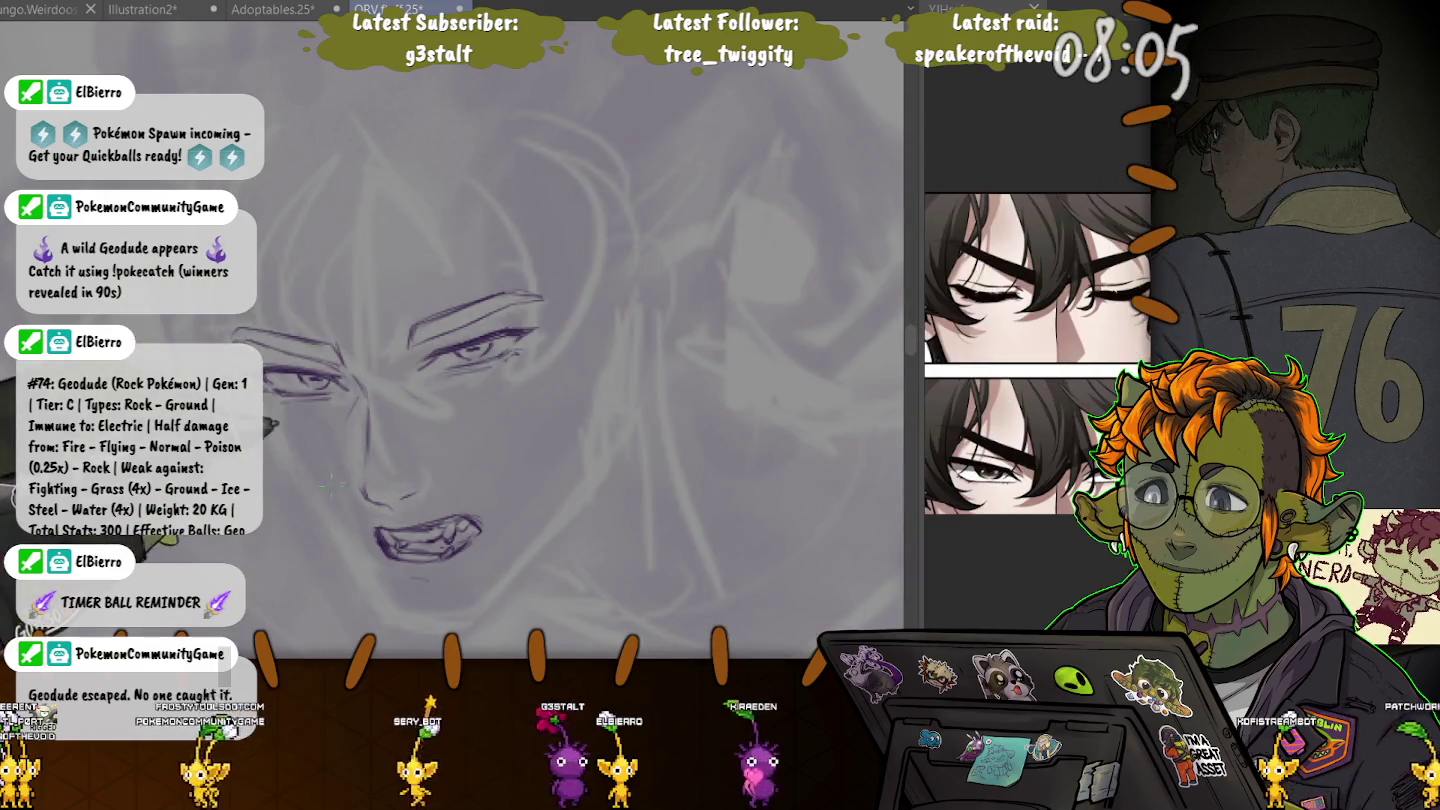
# - Lasso and transform the nose, then the mouth, shifting each slightly down and right
pyautogui.moveTo(350, 490); pyautogui.dragTo(355, 510)
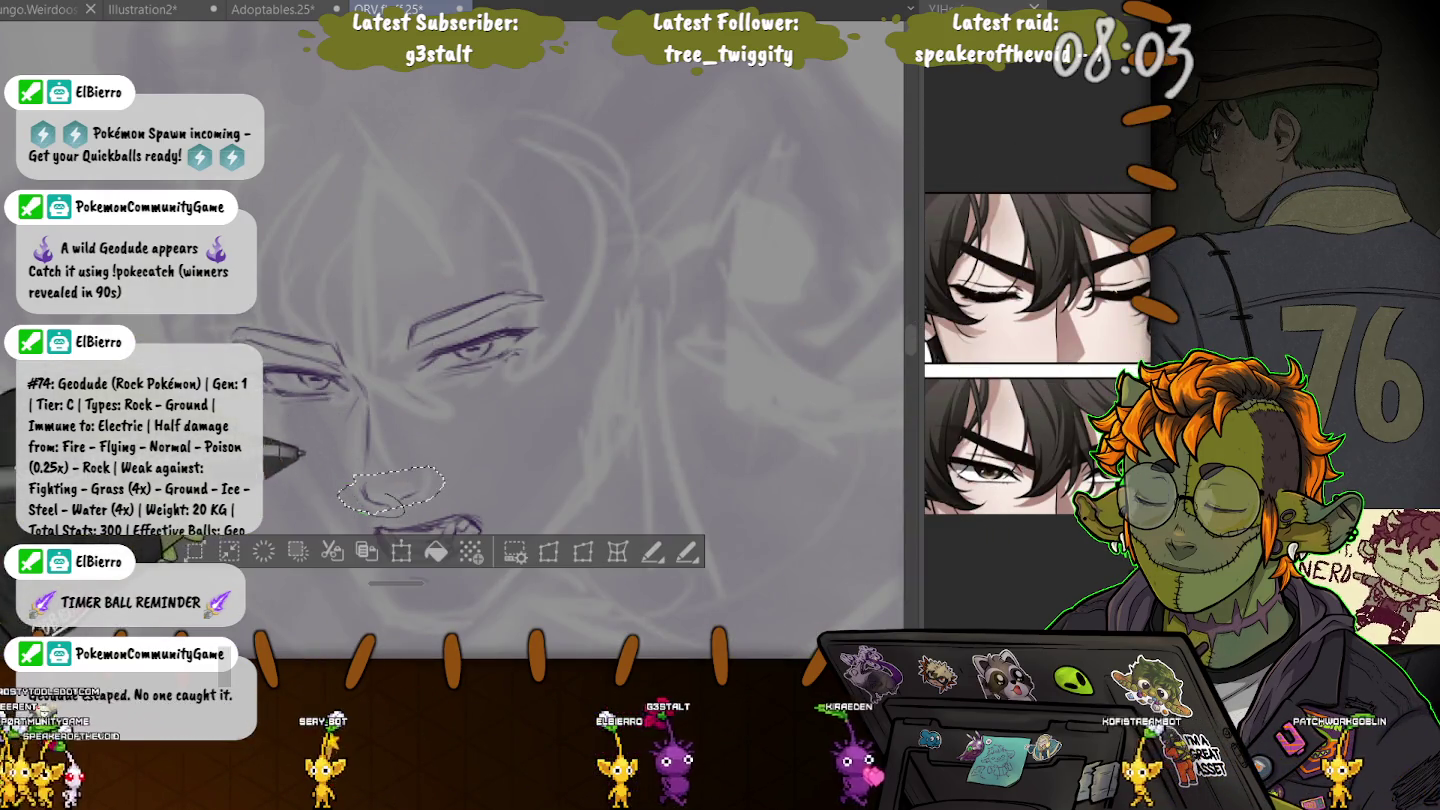
pyautogui.hotkey('ctrl', 't')
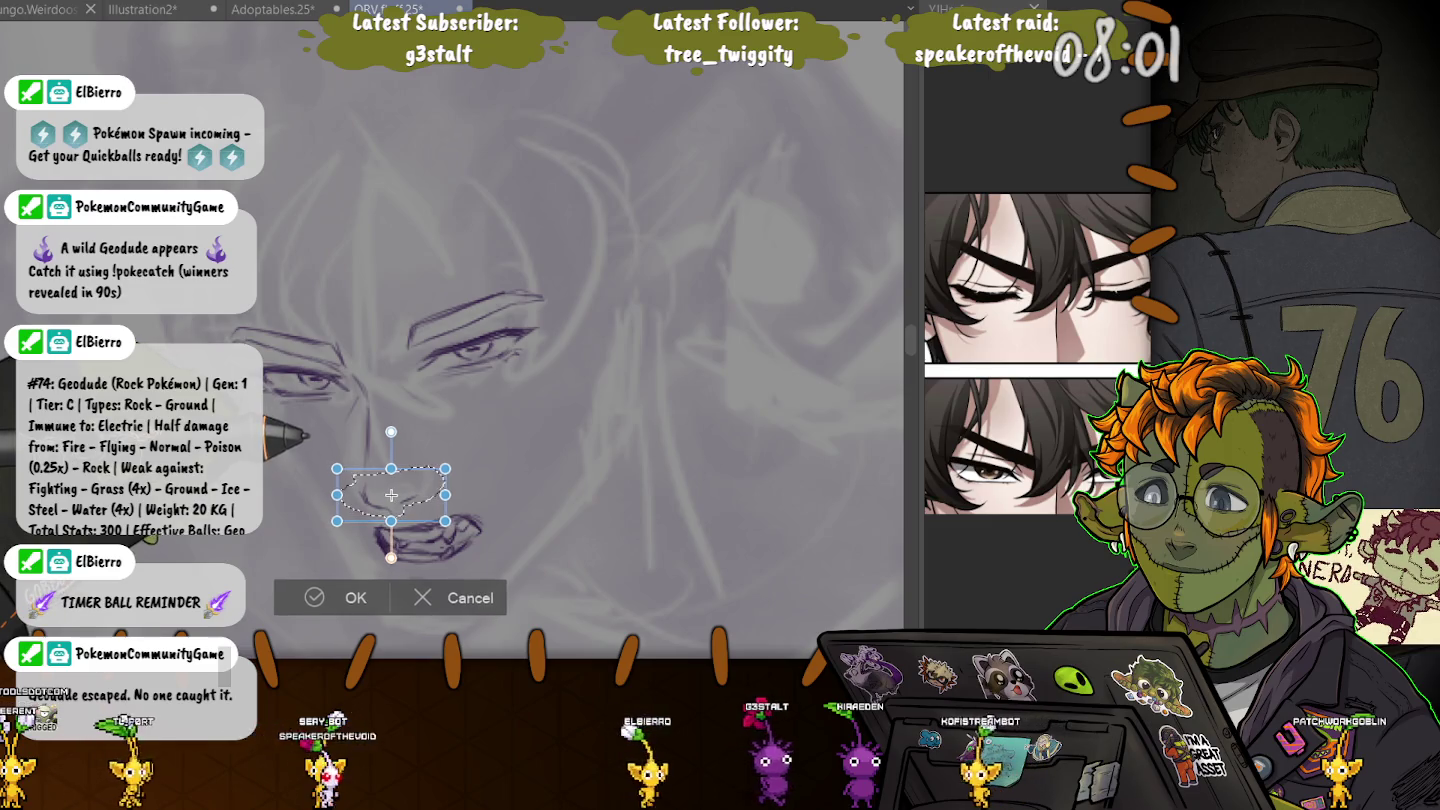
pyautogui.moveTo(391, 490); pyautogui.dragTo(393, 494)
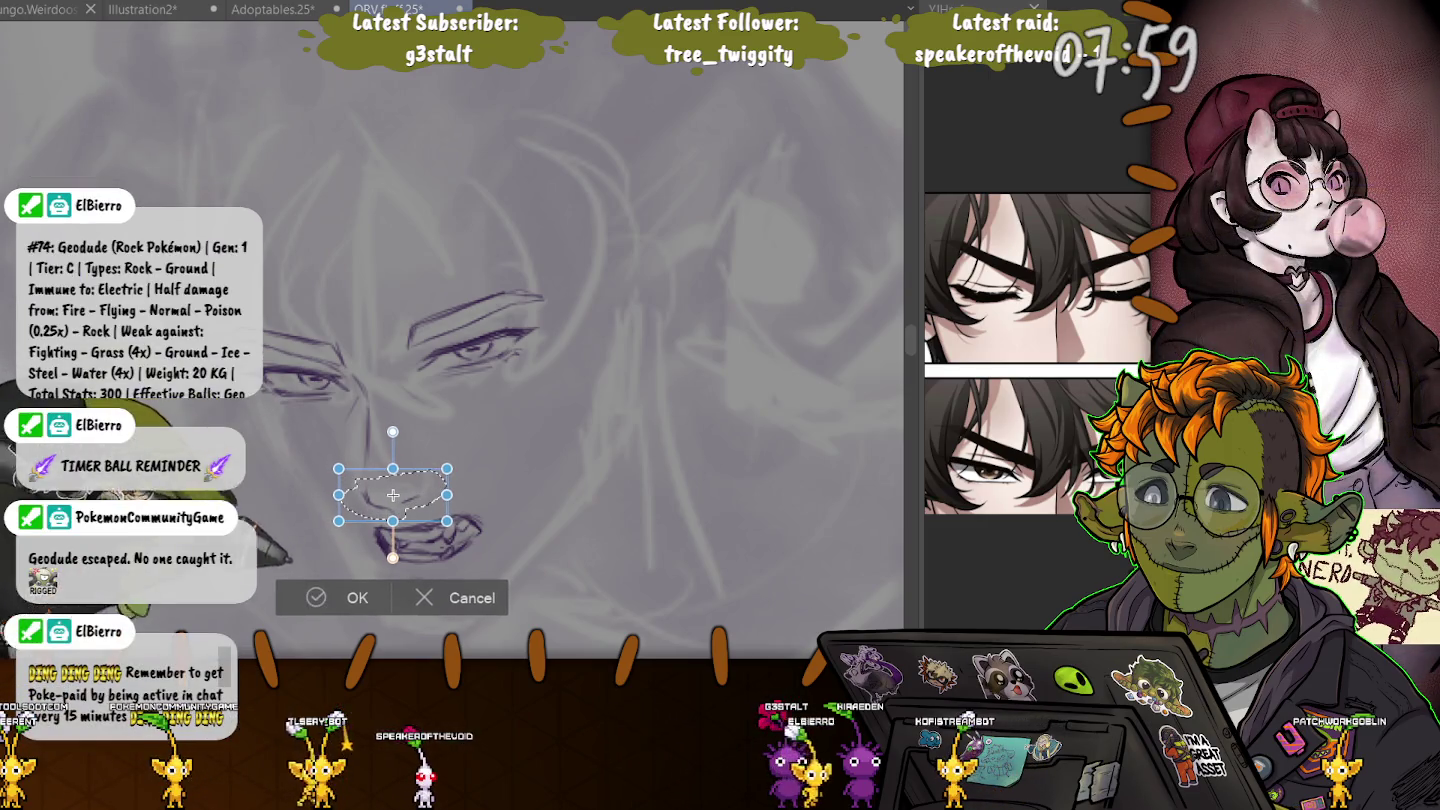
pyautogui.press('Return')
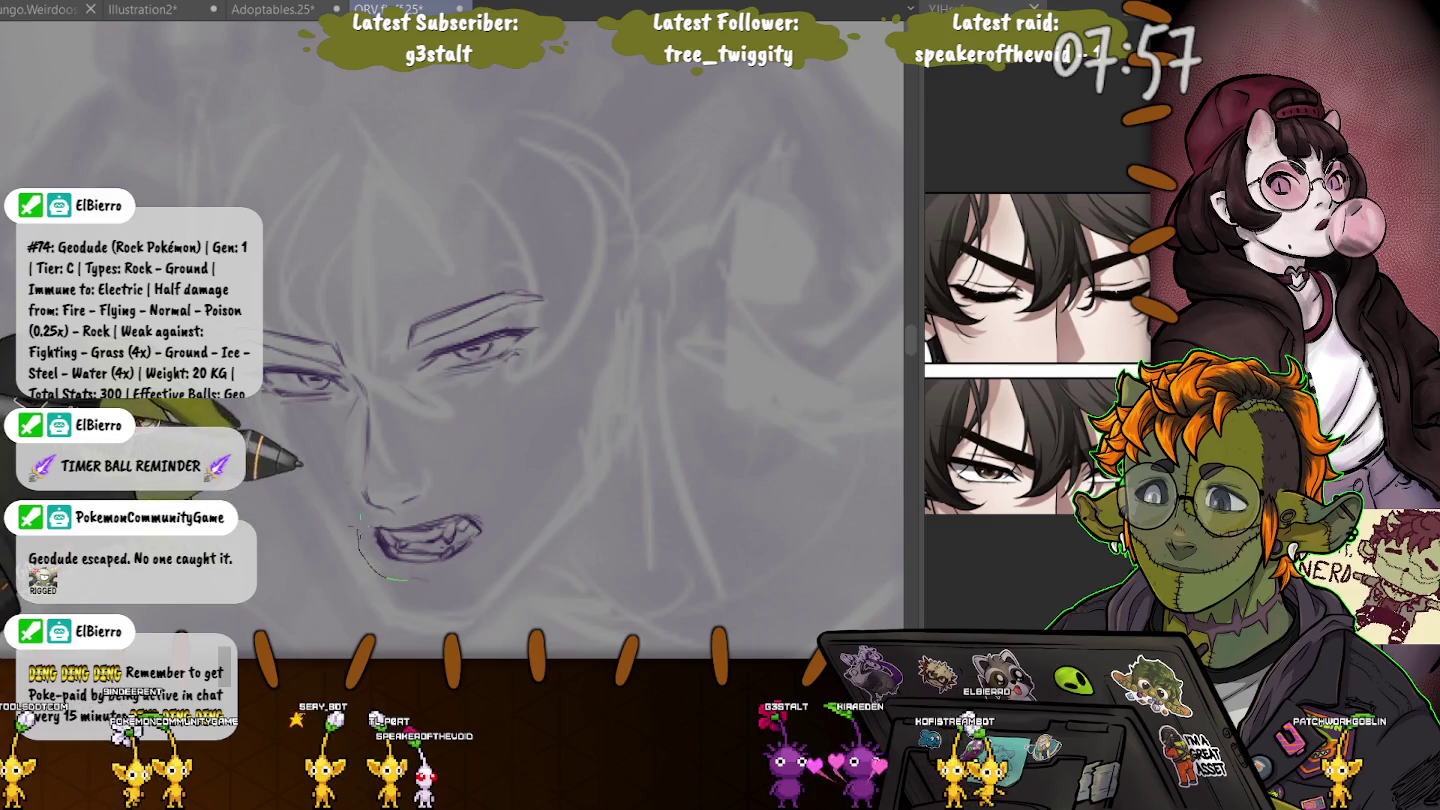
pyautogui.moveTo(409, 579); pyautogui.dragTo(360, 521)
pyautogui.hotkey('ctrl', 't')
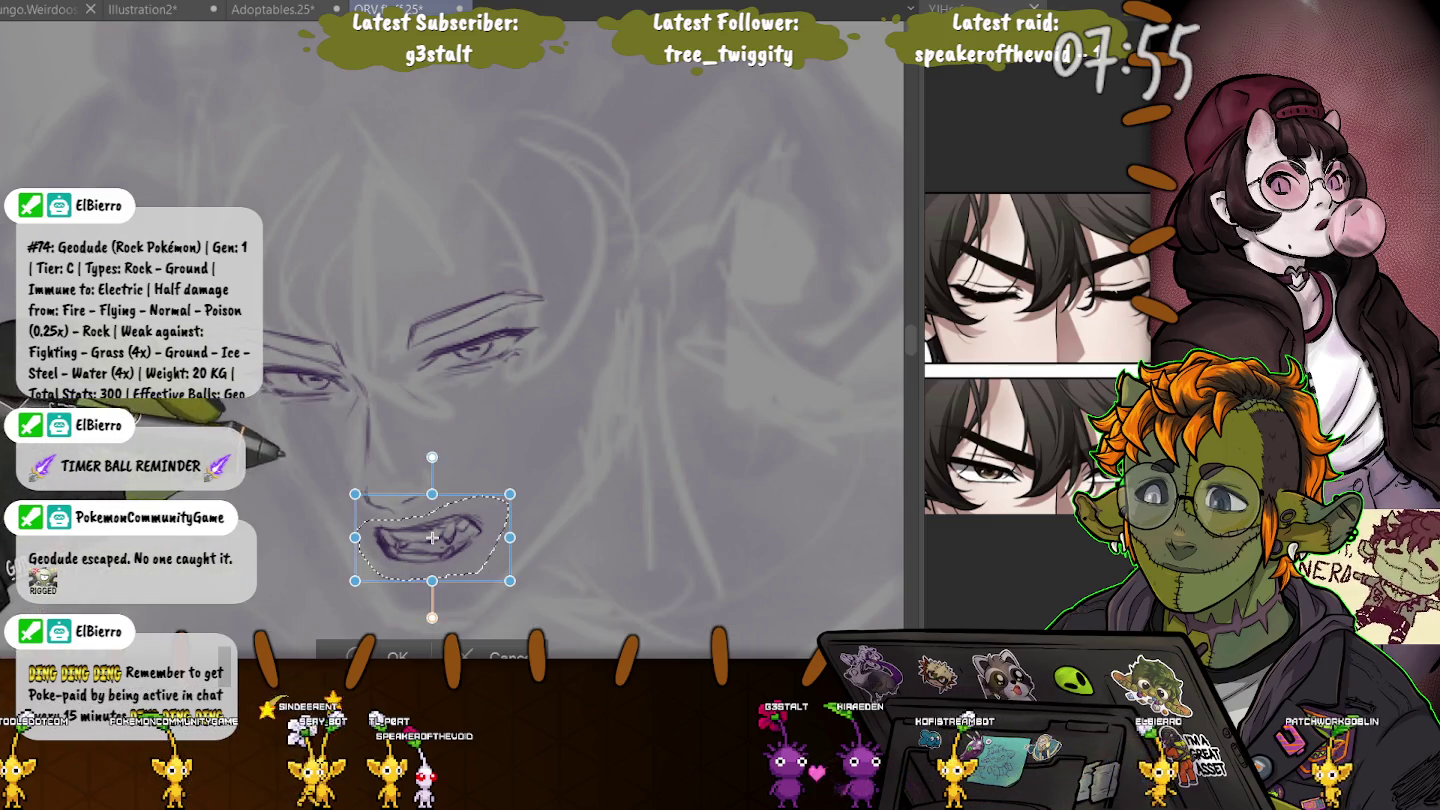
pyautogui.moveTo(425, 532); pyautogui.dragTo(436, 540)
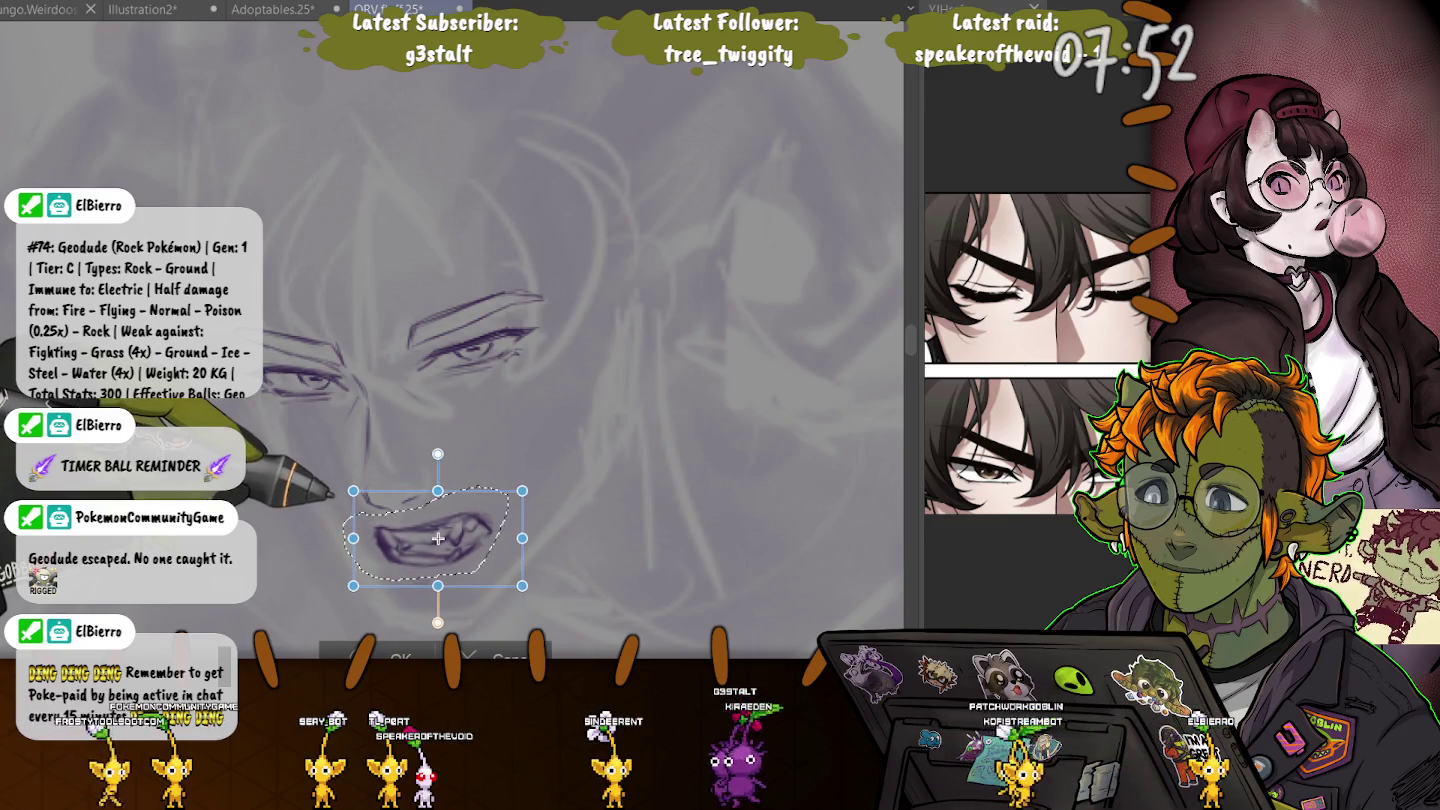
pyautogui.press('Return')
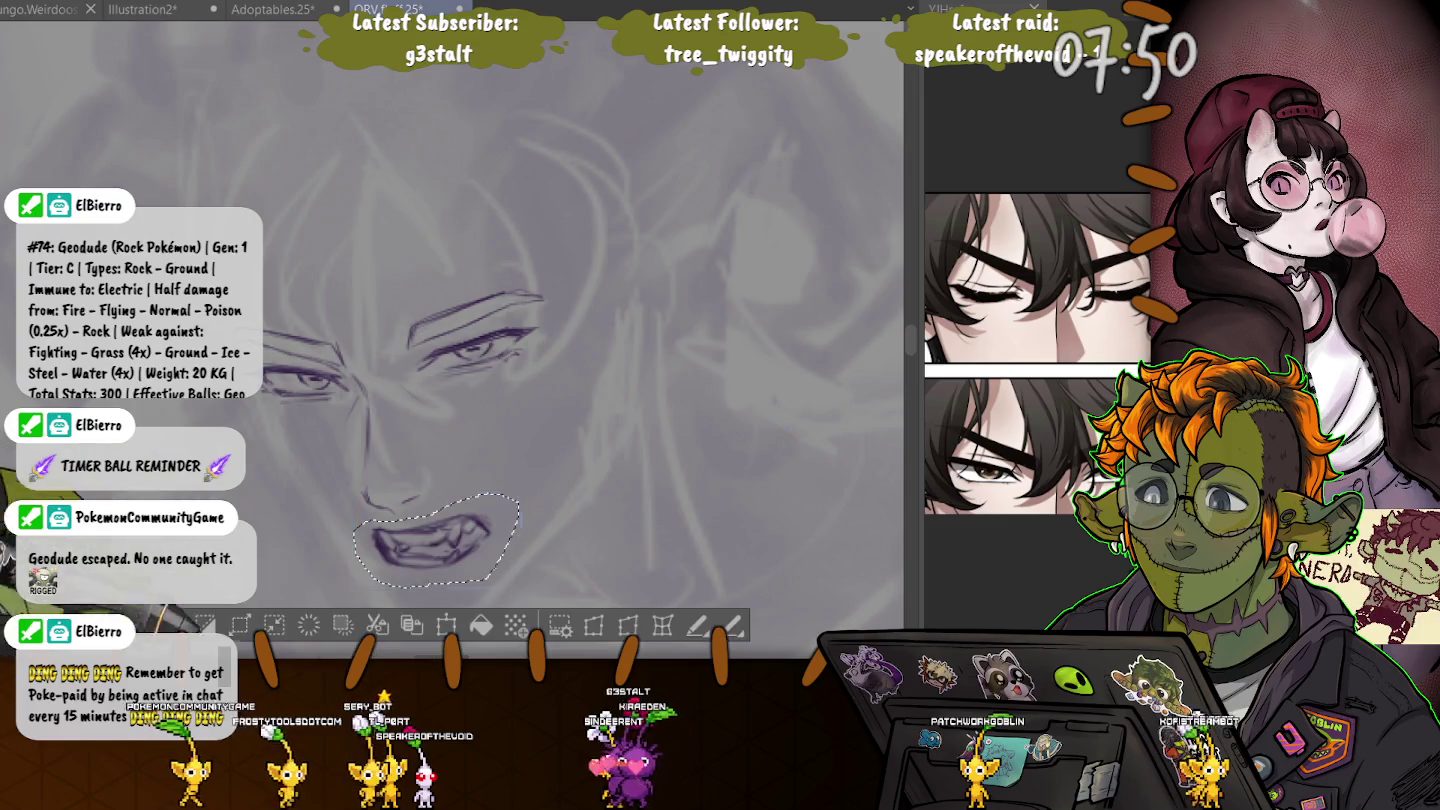
# - Clear the selection, add a cheek stroke and extend the jaw and chin line
pyautogui.hotkey('ctrl', 'd')
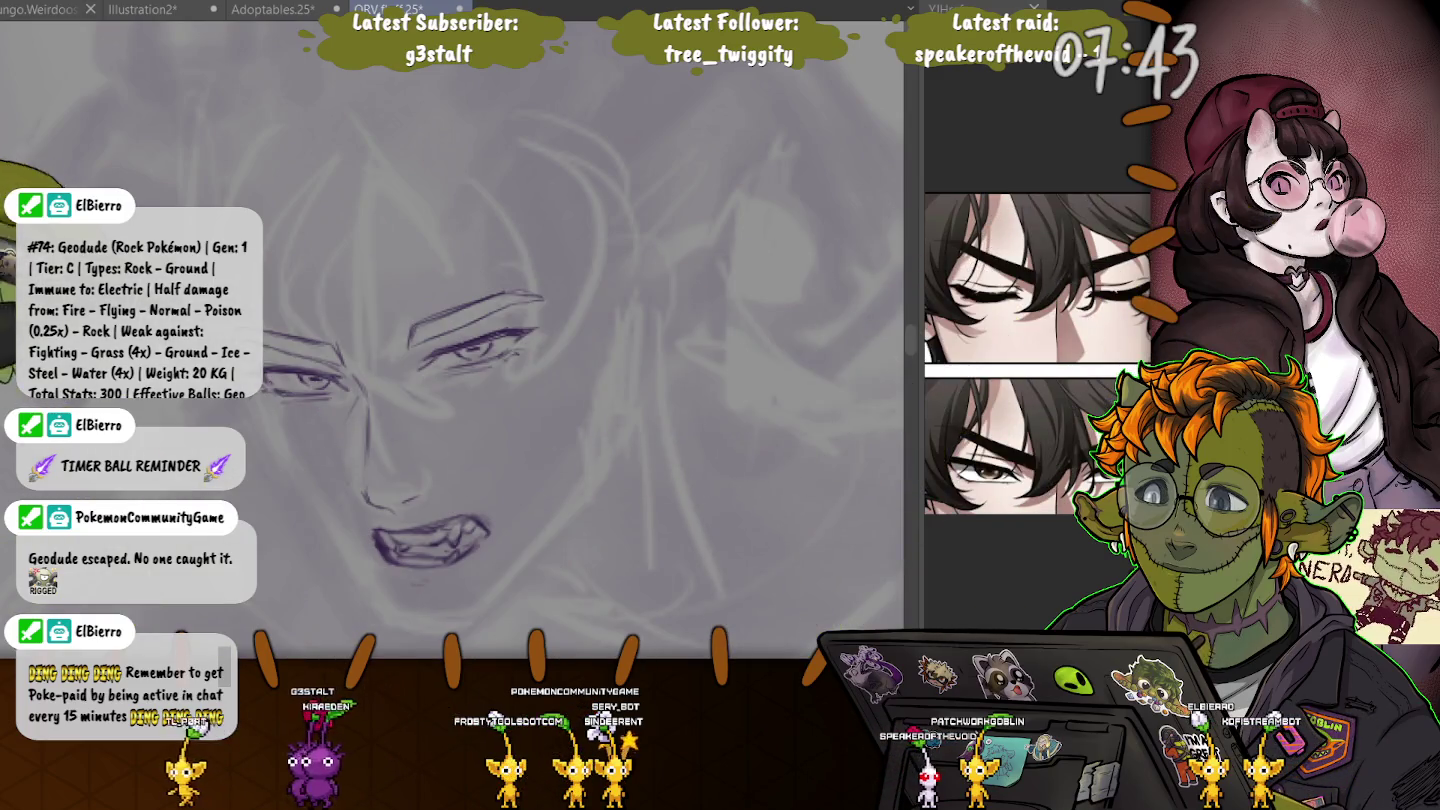
pyautogui.moveTo(265, 400)
pyautogui.mouseDown()
pyautogui.moveTo(273, 445)
pyautogui.moveTo(345, 551)
pyautogui.mouseUp()
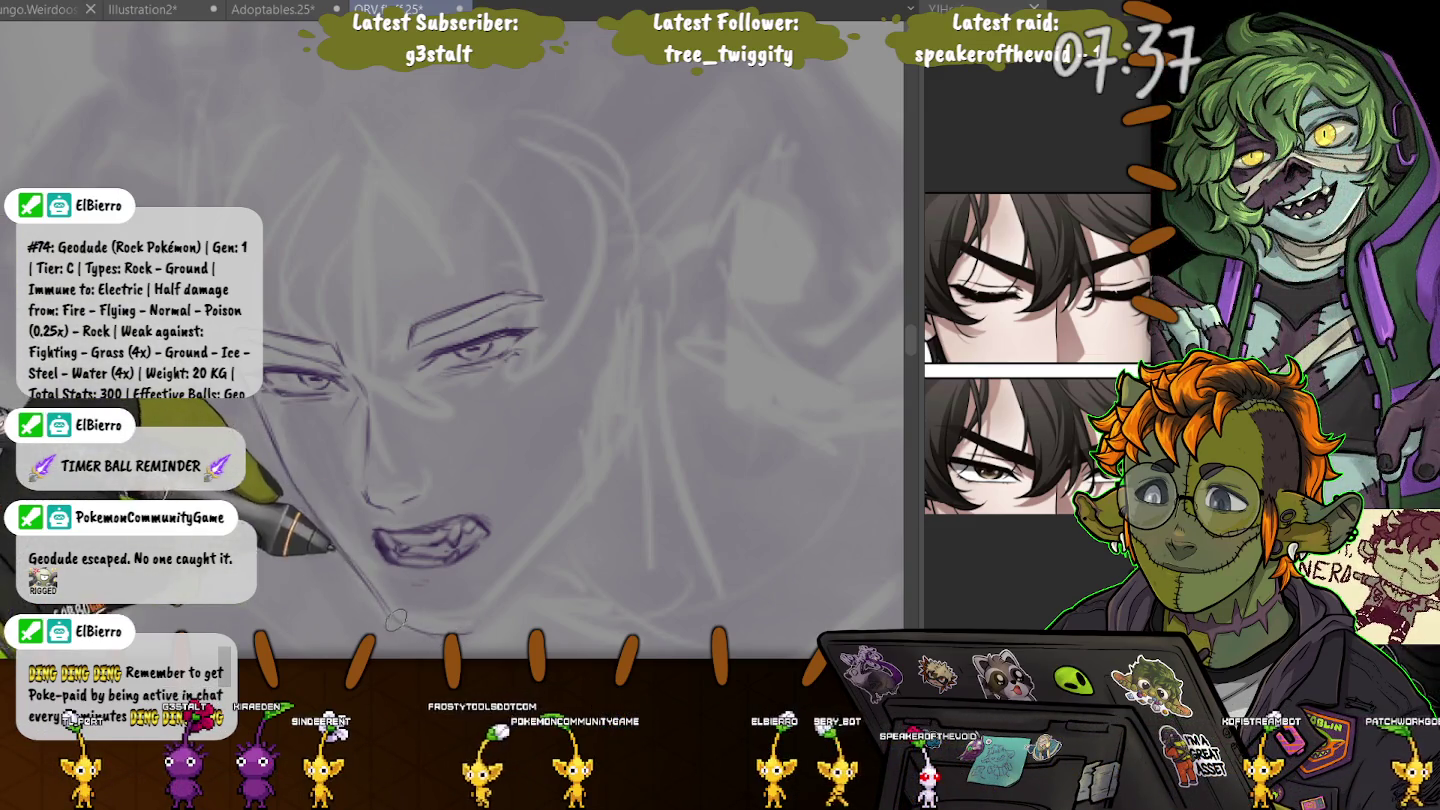
pyautogui.moveTo(419, 627)
pyautogui.mouseDown()
pyautogui.moveTo(509, 599)
pyautogui.moveTo(594, 423)
pyautogui.mouseUp()
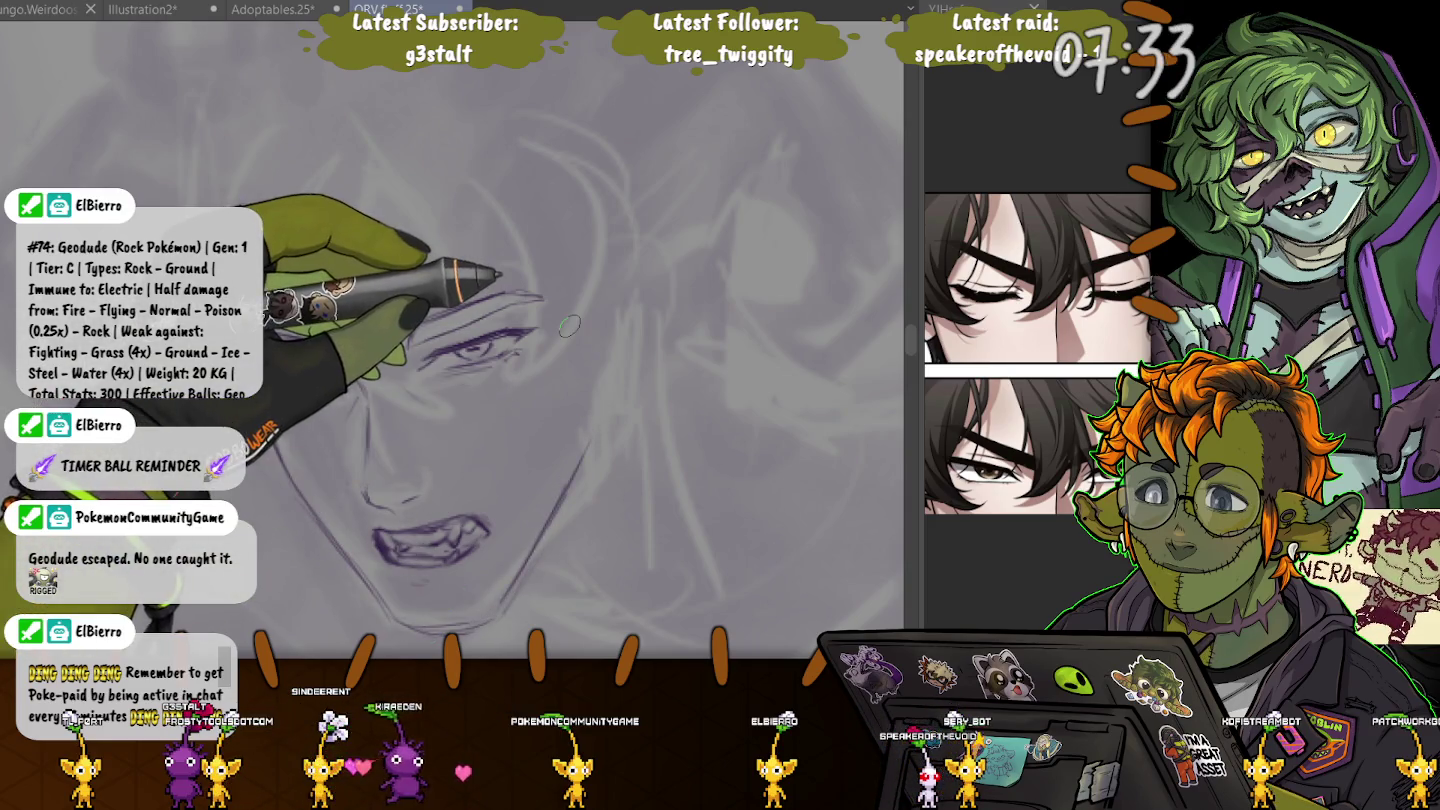
# - Firm up the right cheek outline and draw a tall pointed ear with two edges
pyautogui.moveTo(601, 311); pyautogui.dragTo(592, 467)
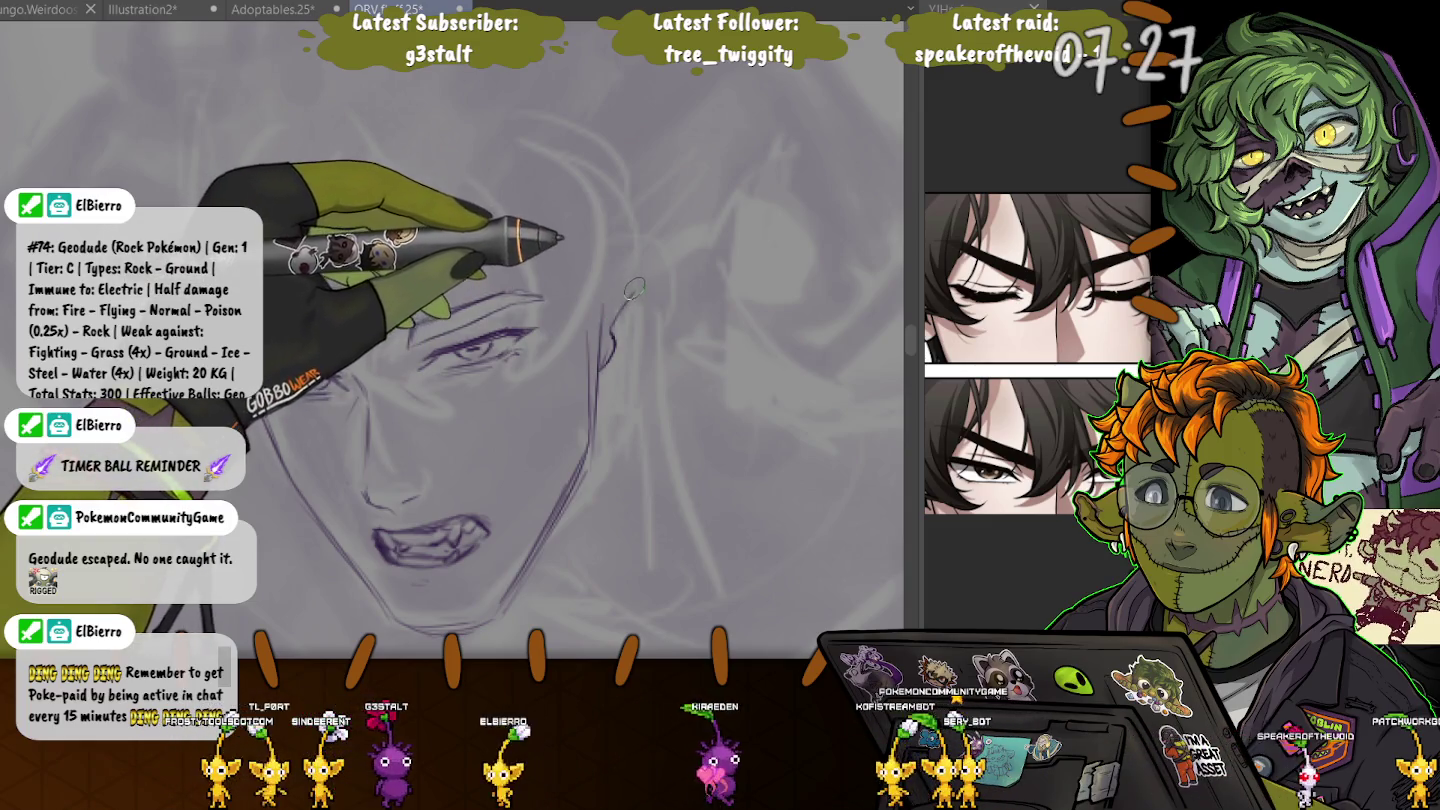
pyautogui.moveTo(612, 301); pyautogui.dragTo(692, 230)
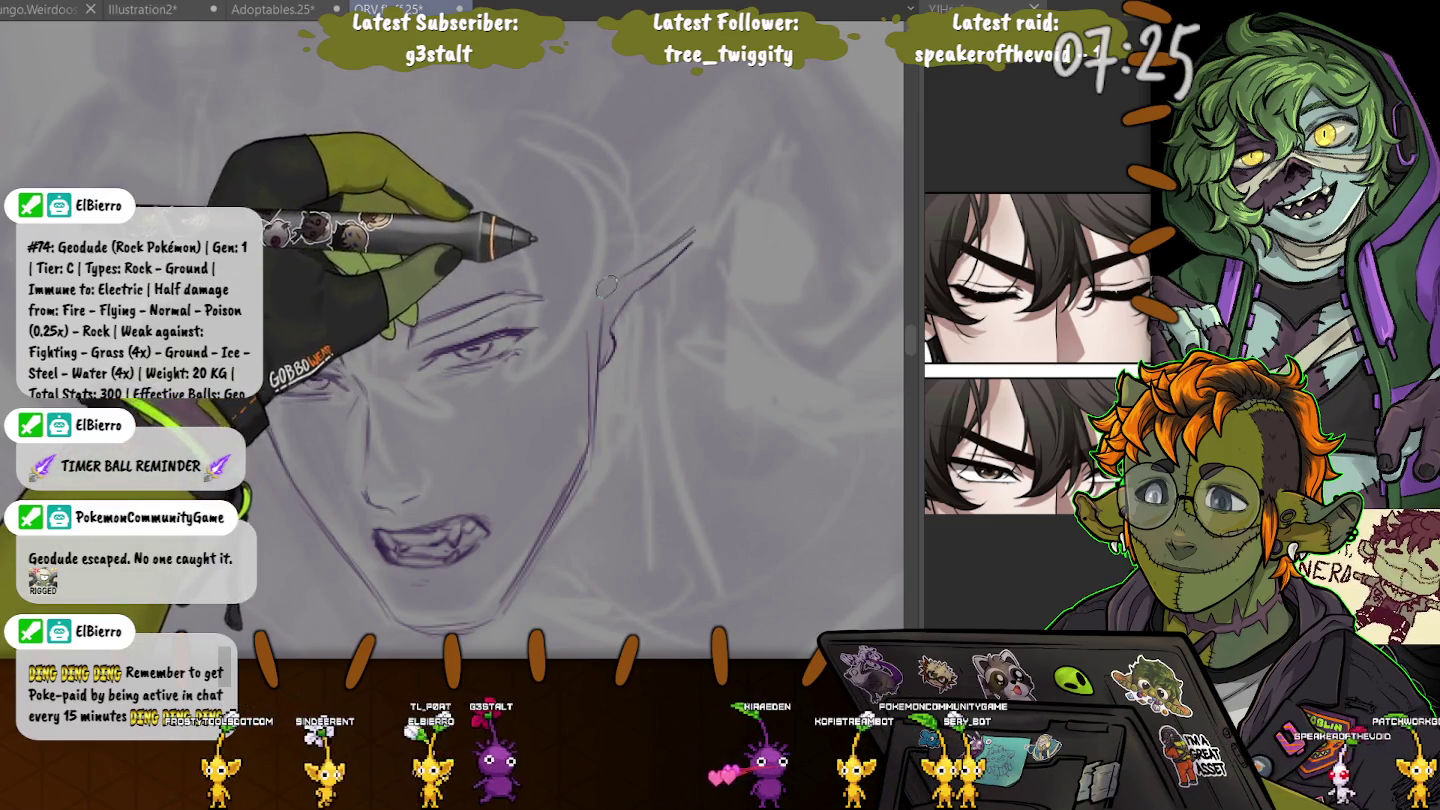
pyautogui.moveTo(615, 282)
pyautogui.mouseDown()
pyautogui.moveTo(707, 229)
pyautogui.moveTo(617, 375)
pyautogui.mouseUp()
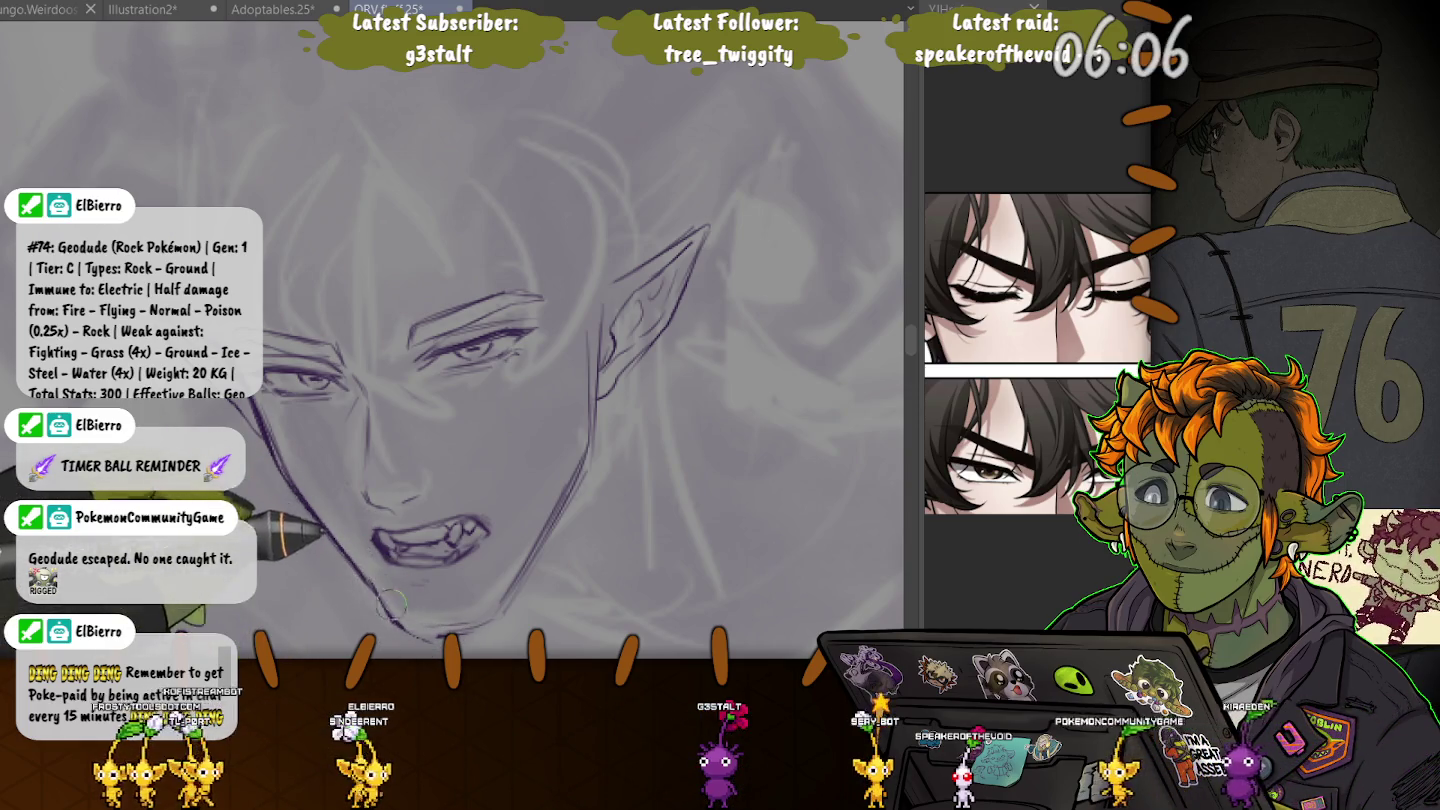
# - Darken the right jawline, then retrace the mouth and left jawline with heavier strokes
pyautogui.moveTo(592, 419); pyautogui.dragTo(486, 617)
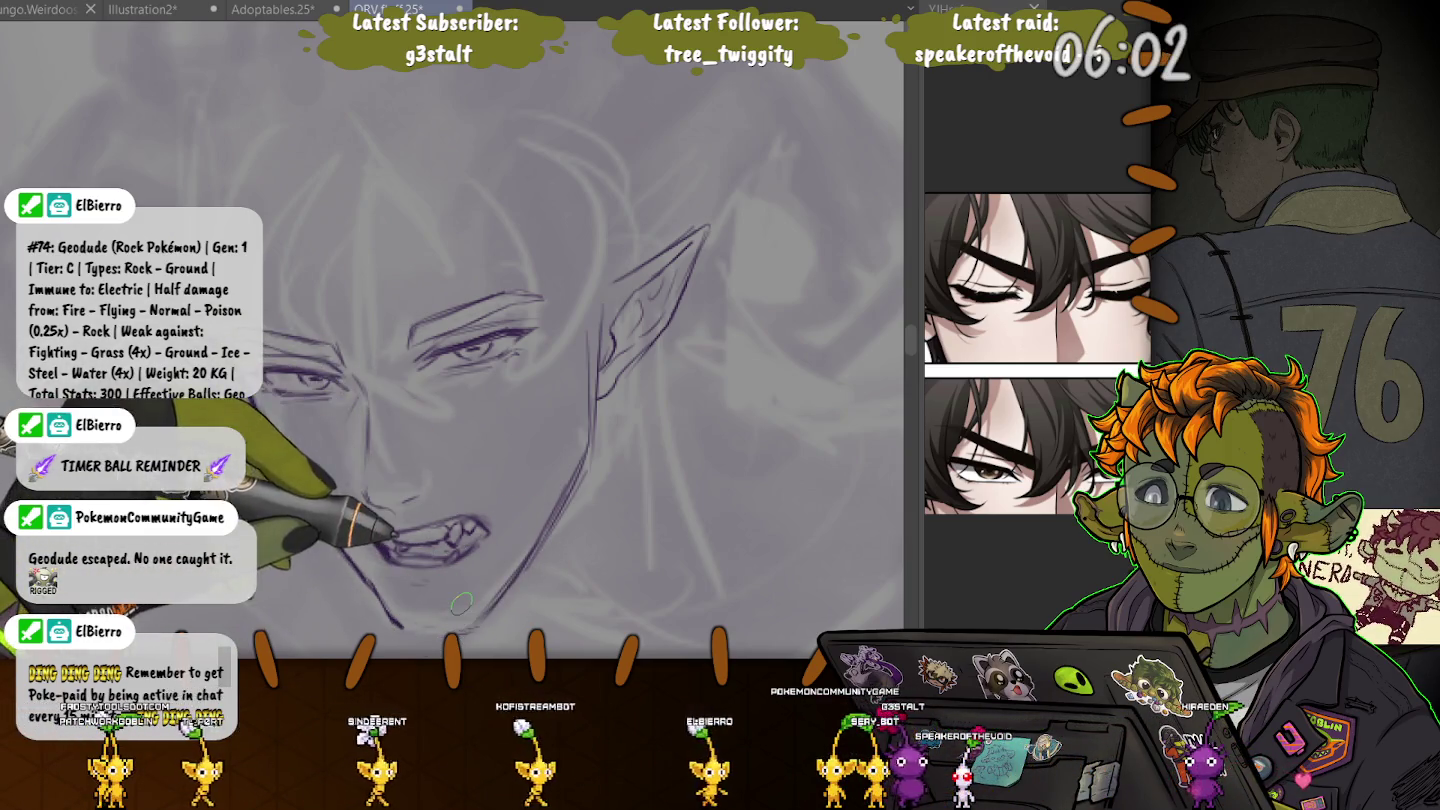
pyautogui.moveTo(335, 540); pyautogui.dragTo(396, 623)
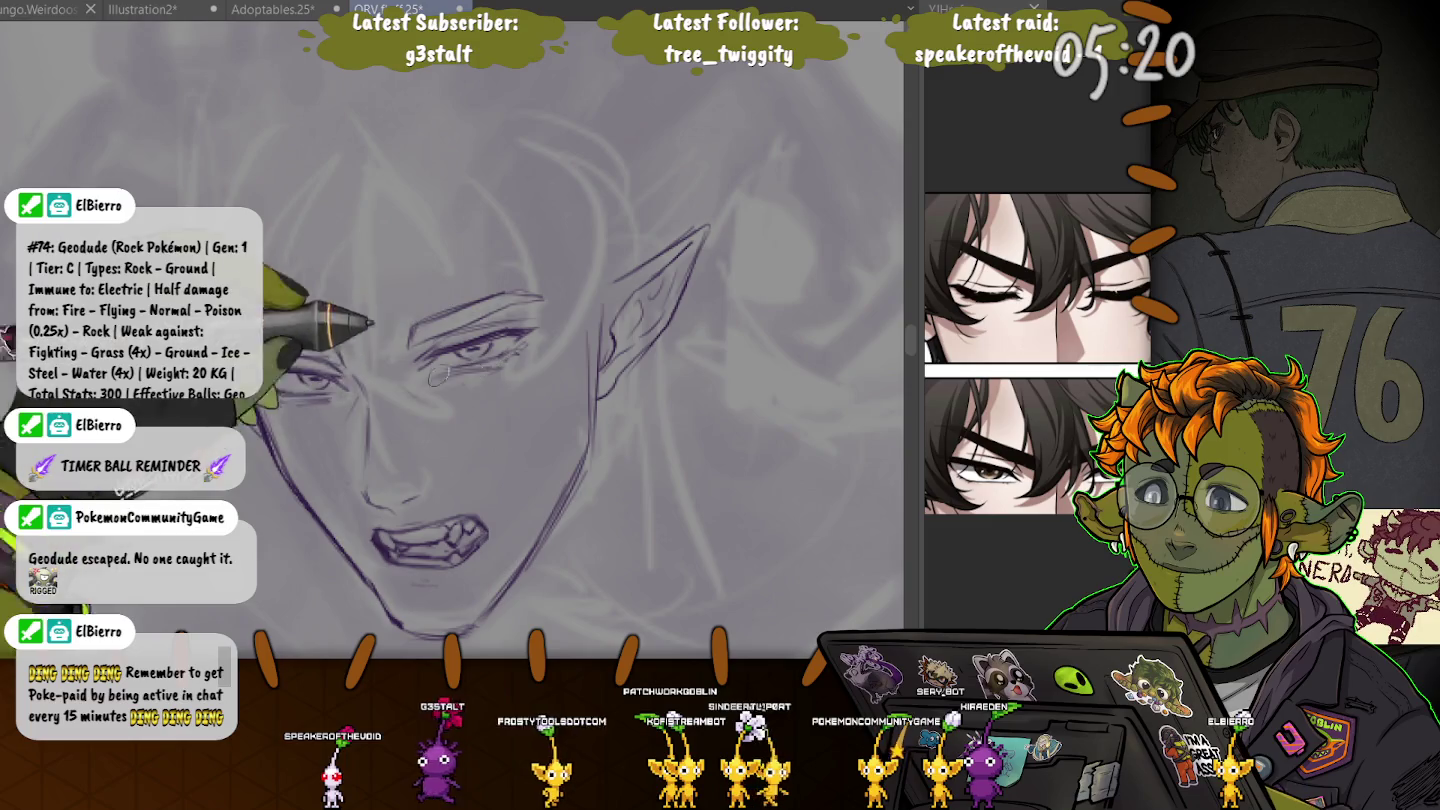
pyautogui.scroll(3, 262, 381)
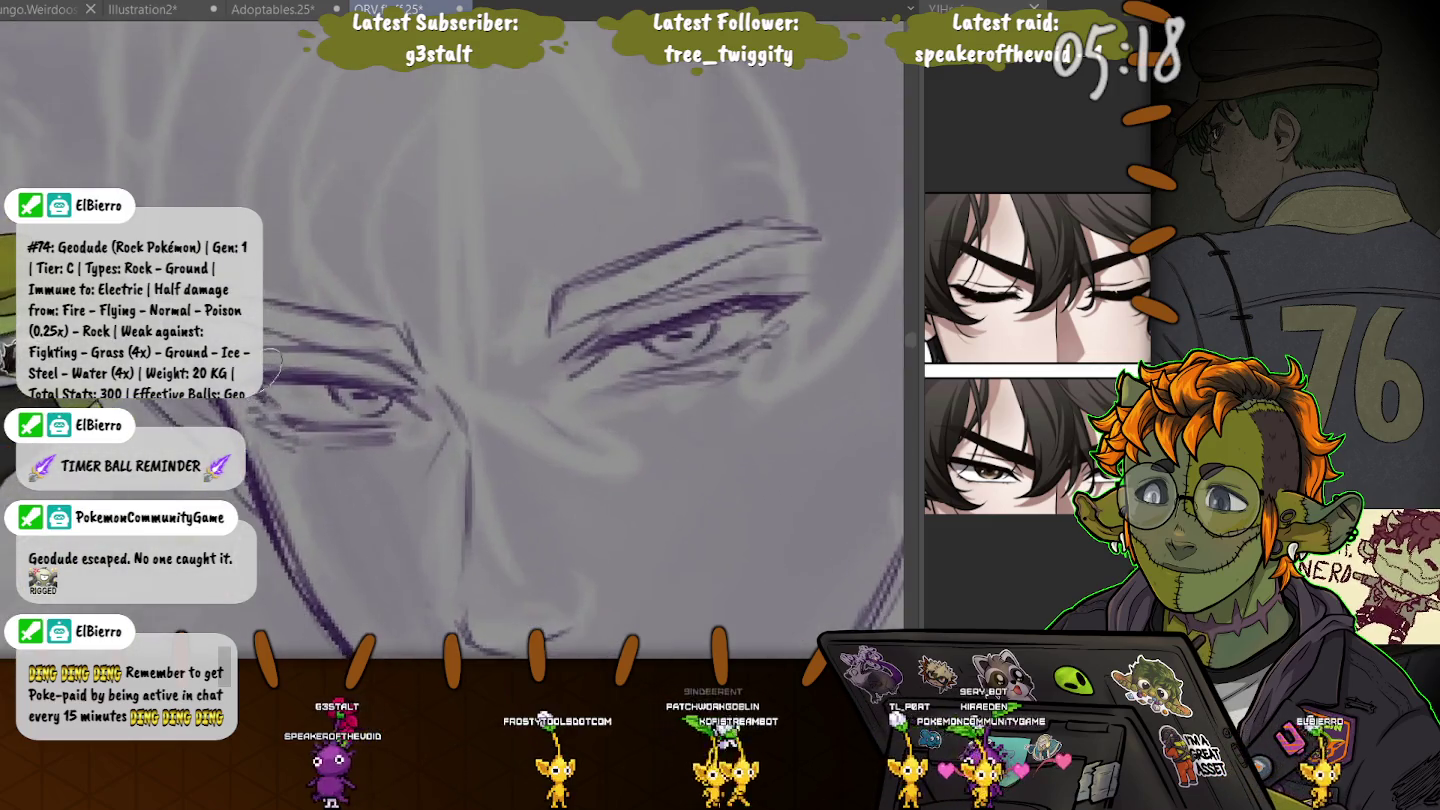
# - Zoom in on the right eye for heavier lash and lid work, then zoom back out
pyautogui.scroll(2, 262, 380)
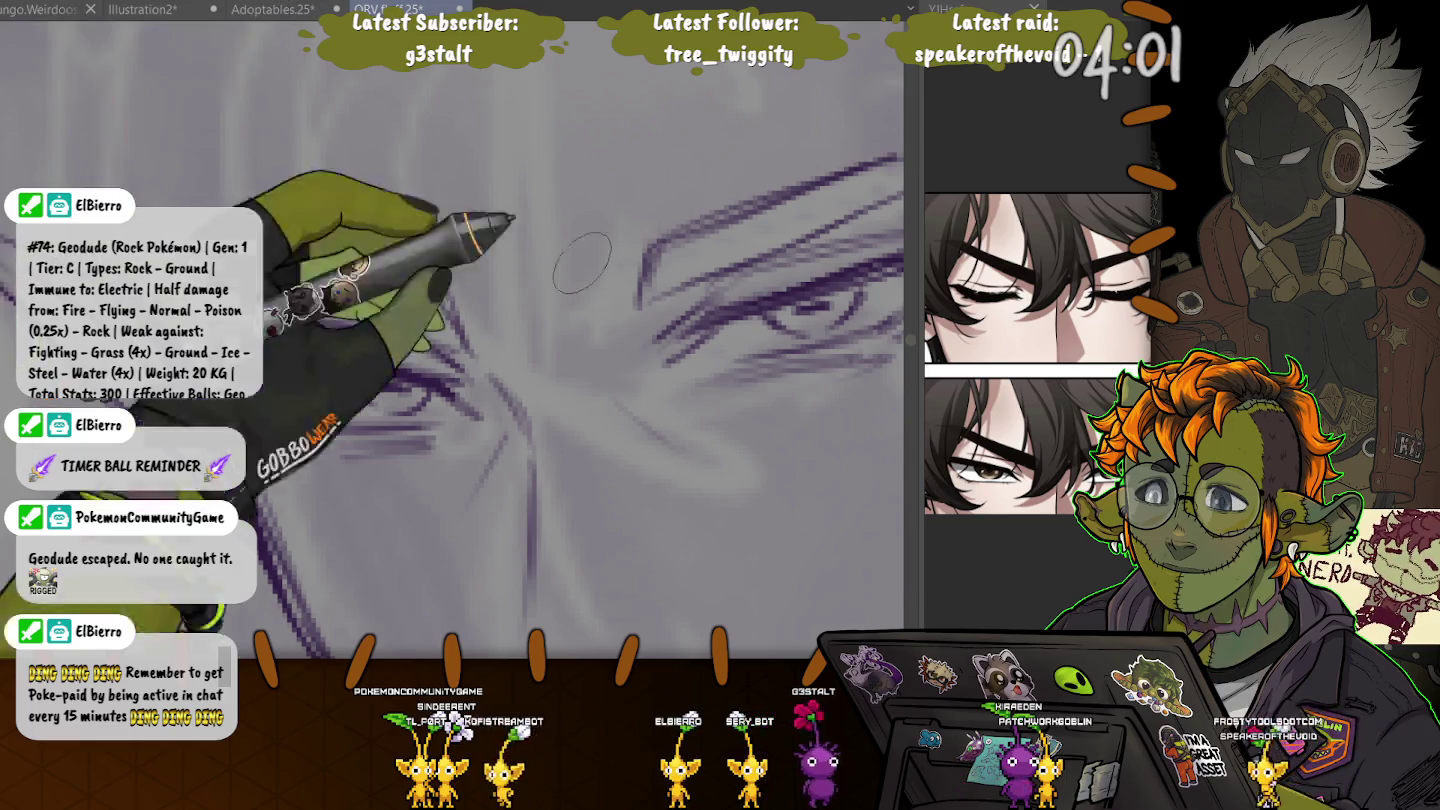
pyautogui.scroll(3, 561, 305)
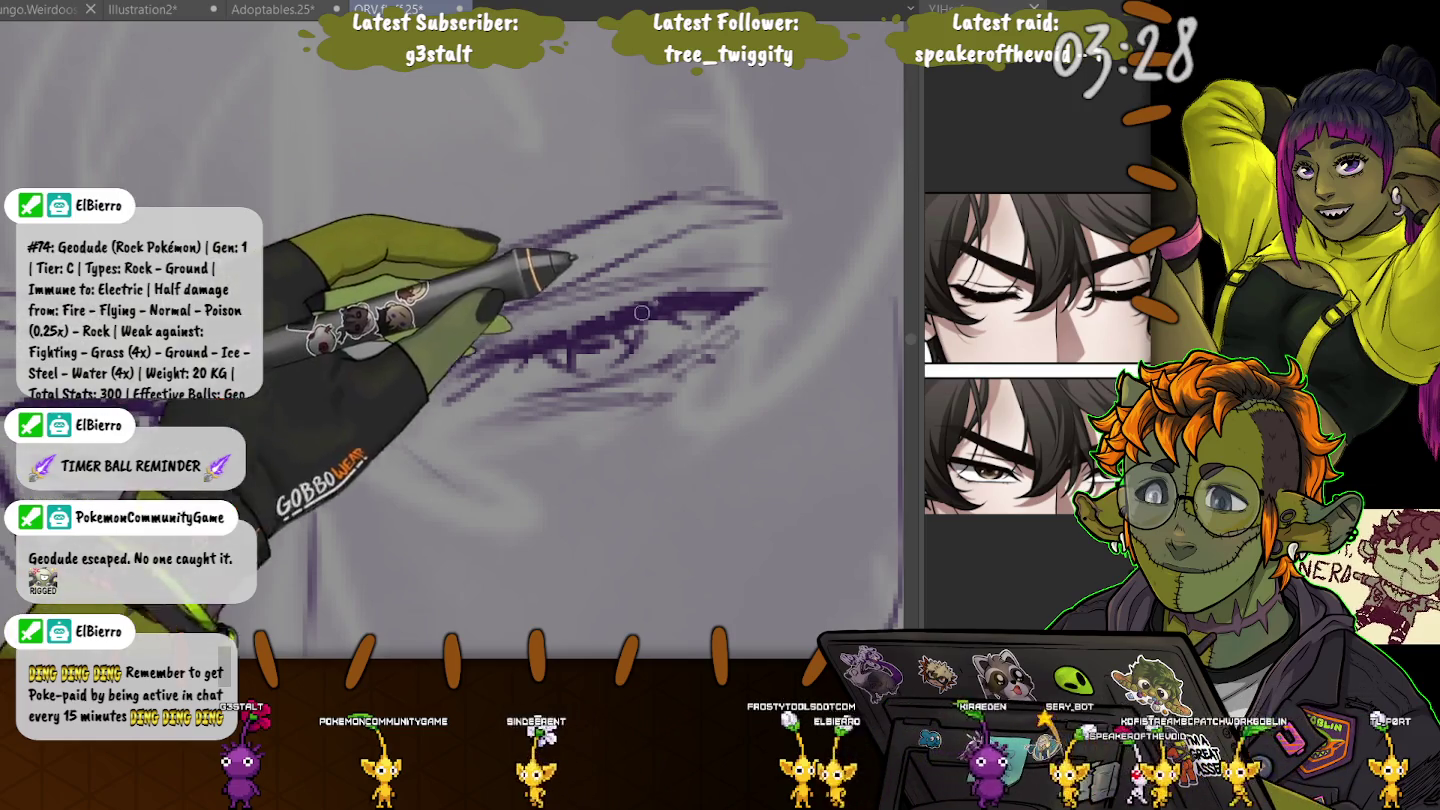
pyautogui.scroll(-2, 641, 312)
pyautogui.scroll(-2, 642, 312)
pyautogui.scroll(-2, 642, 312)
pyautogui.scroll(-1, 641, 311)
# - Darken the eyebrow above the right eye and thicken its inner end
pyautogui.moveTo(259, 519)
pyautogui.mouseDown()
pyautogui.moveTo(306, 489)
pyautogui.moveTo(259, 526)
pyautogui.mouseUp()
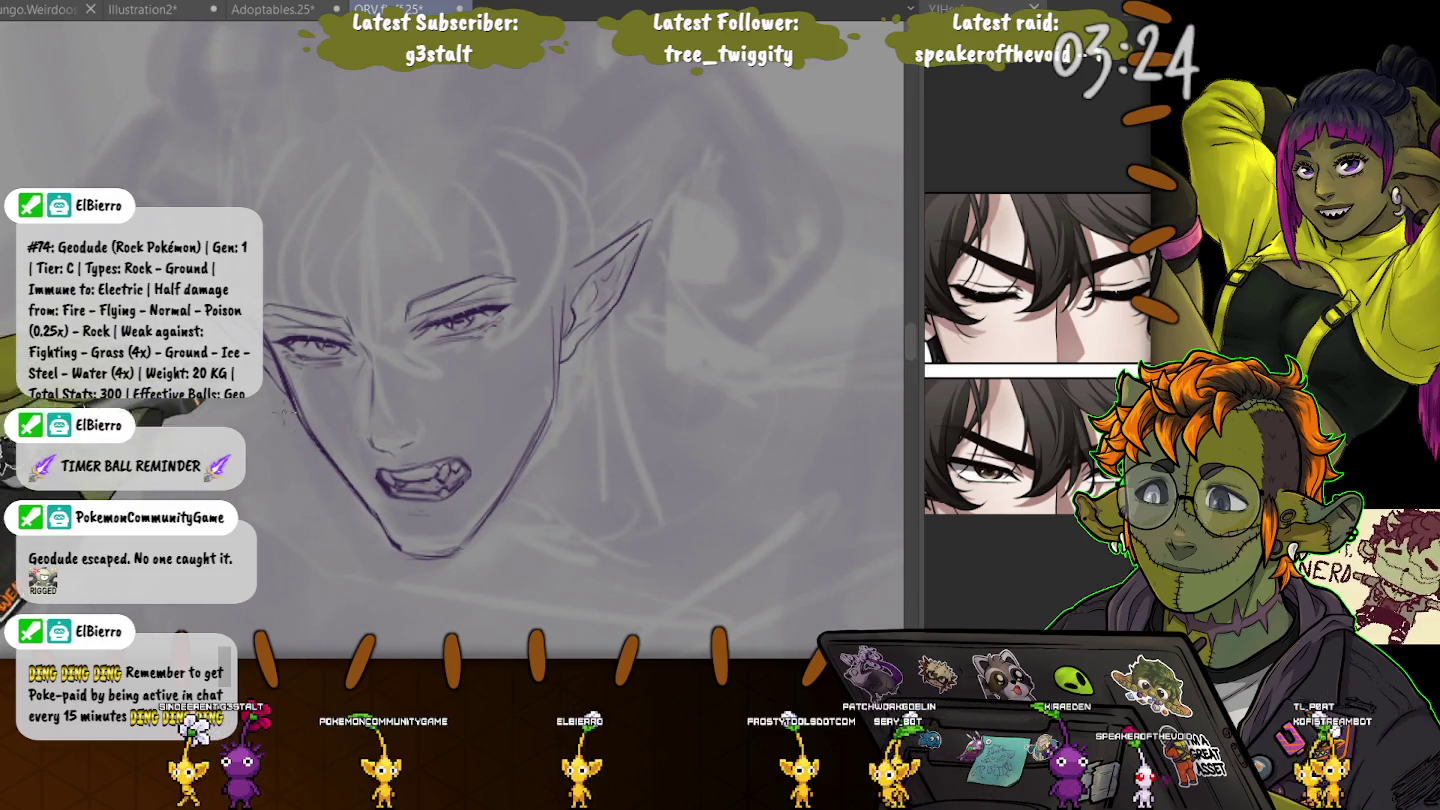
pyautogui.scroll(1, 335, 316)
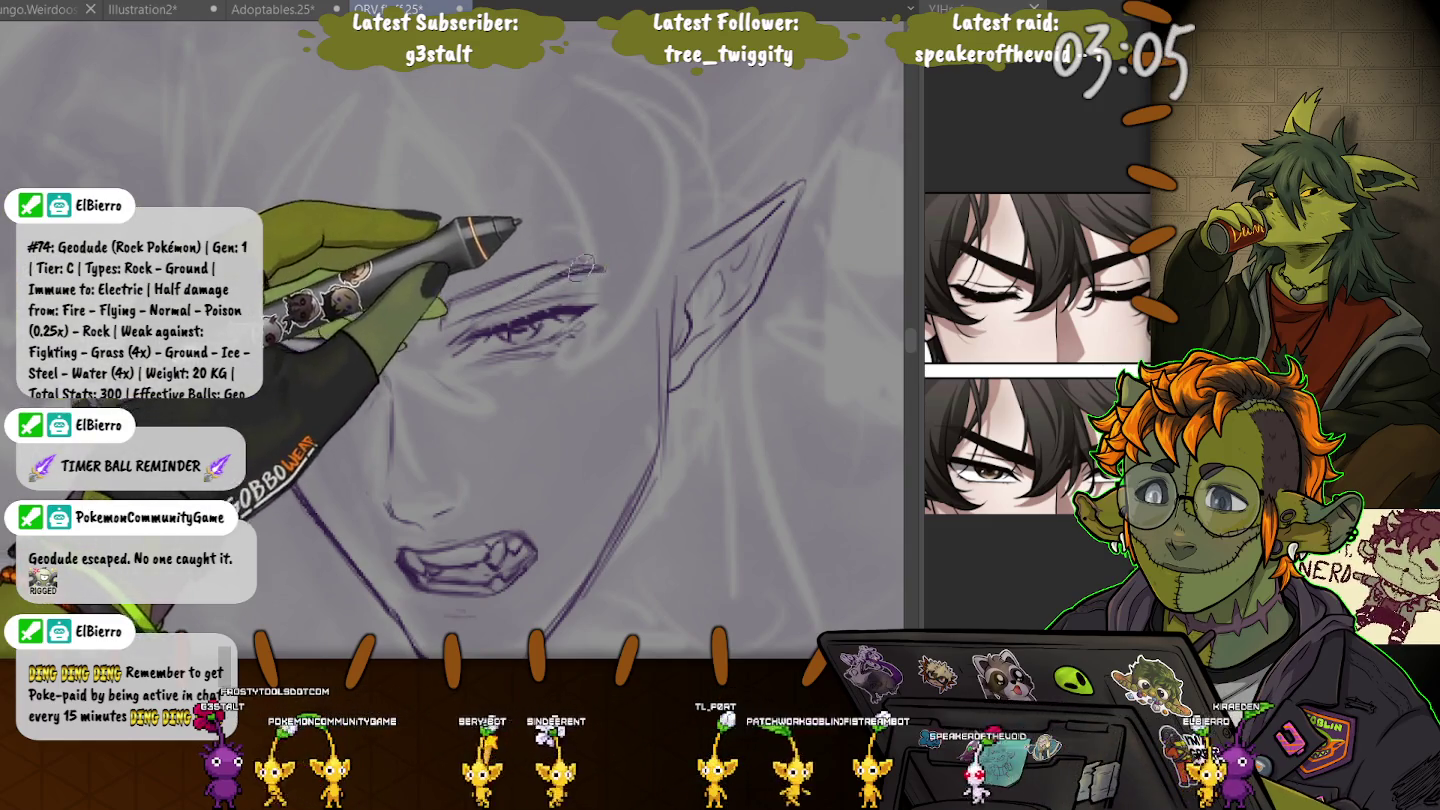
pyautogui.moveTo(581, 266)
pyautogui.mouseDown()
pyautogui.moveTo(488, 309)
pyautogui.moveTo(487, 285)
pyautogui.moveTo(482, 312)
pyautogui.mouseUp()
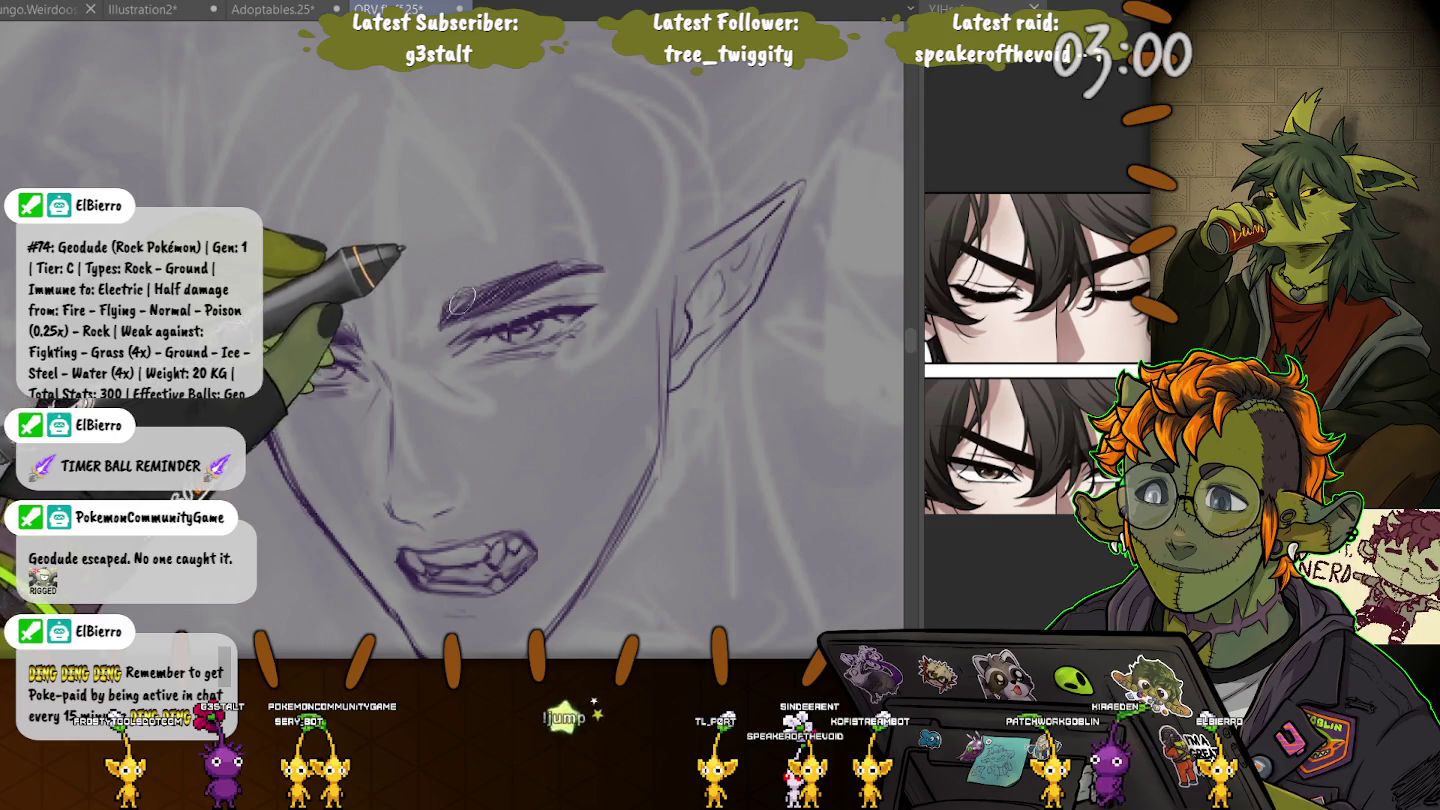
pyautogui.moveTo(461, 267); pyautogui.dragTo(453, 318)
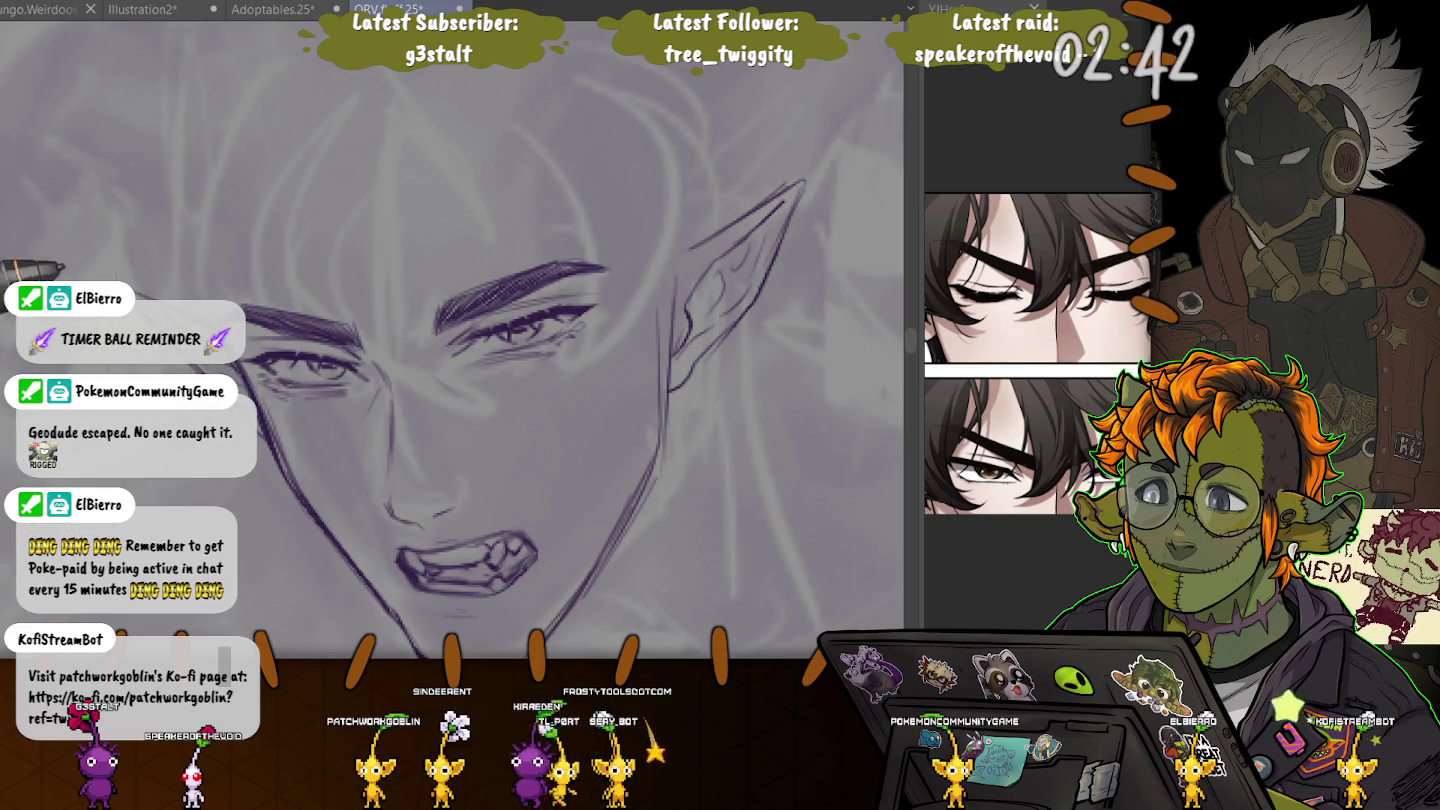
pyautogui.scroll(-1, 513, 292)
pyautogui.scroll(-1, 513, 291)
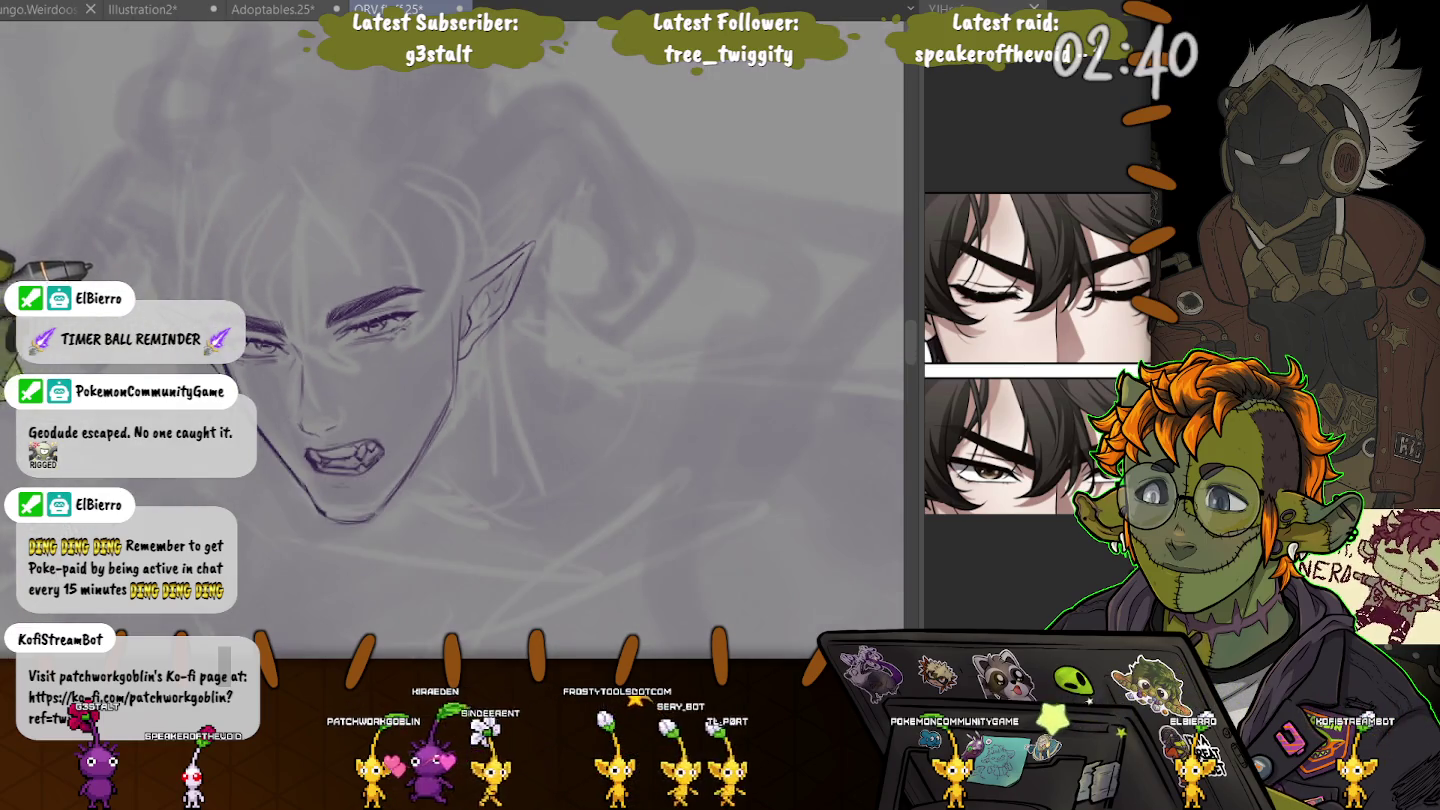
# - Add brow-furrow and forehead lines, and refine the left eyebrow stroke
pyautogui.scroll(-1, 513, 291)
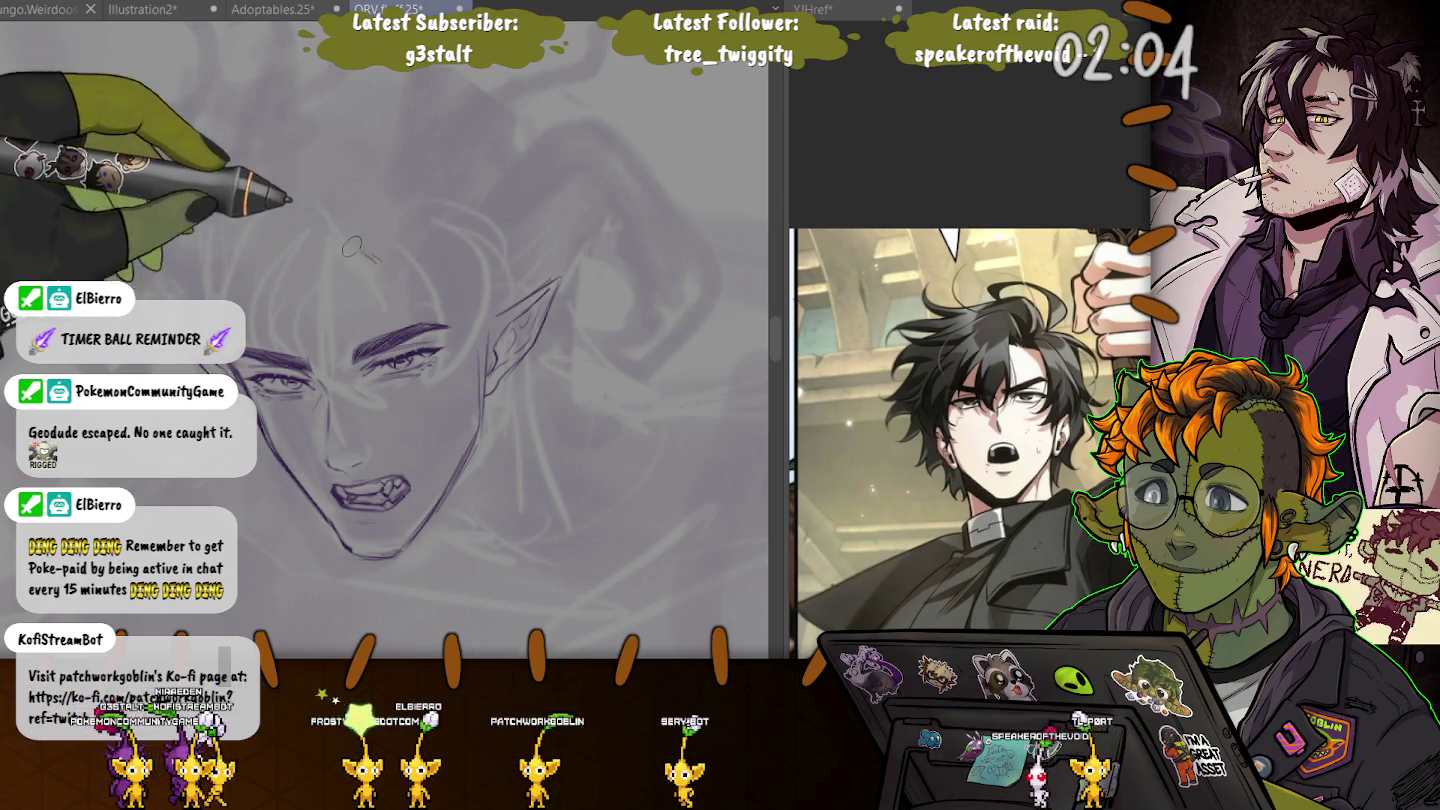
pyautogui.moveTo(346, 252); pyautogui.dragTo(390, 260)
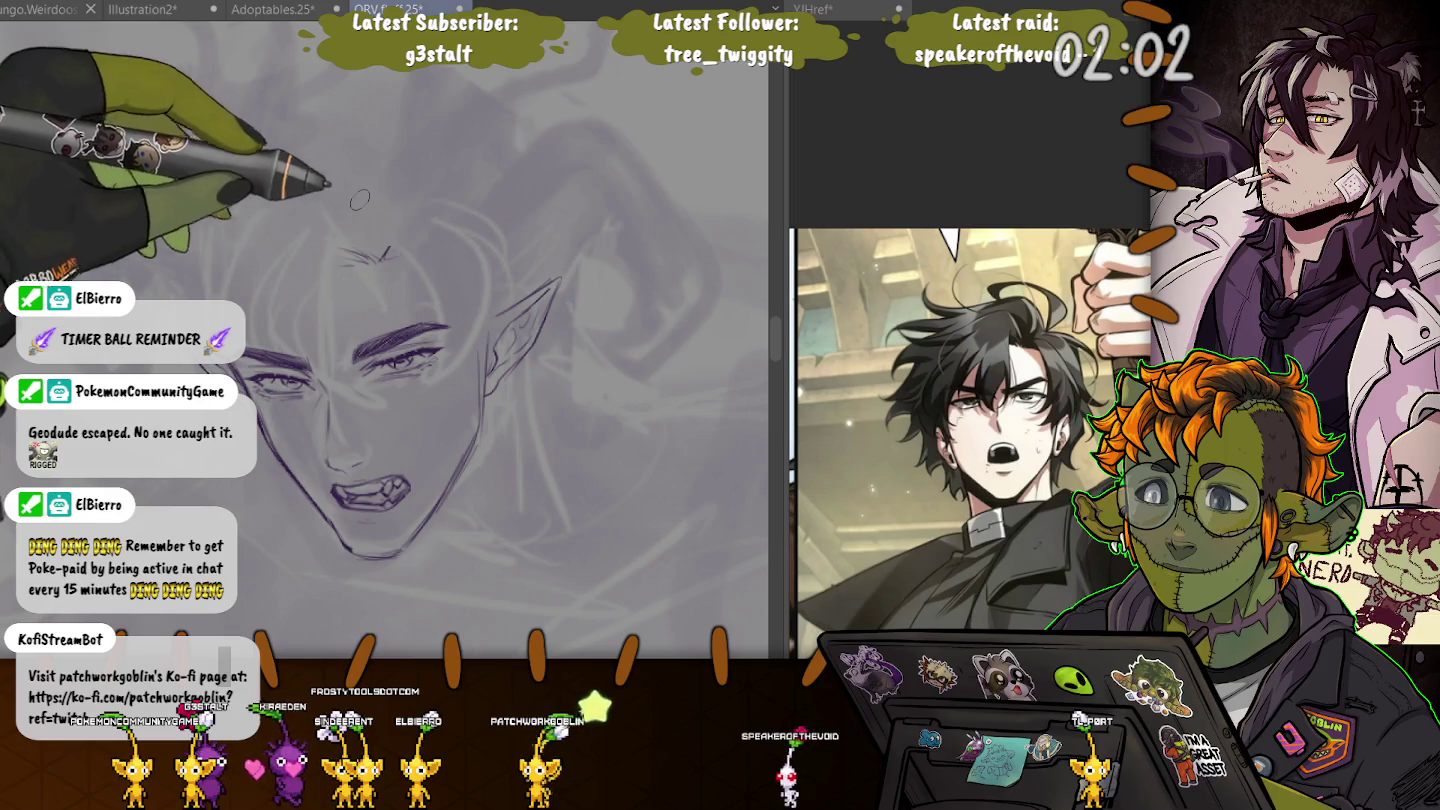
pyautogui.moveTo(328, 218)
pyautogui.mouseDown()
pyautogui.moveTo(363, 242)
pyautogui.moveTo(311, 335)
pyautogui.mouseUp()
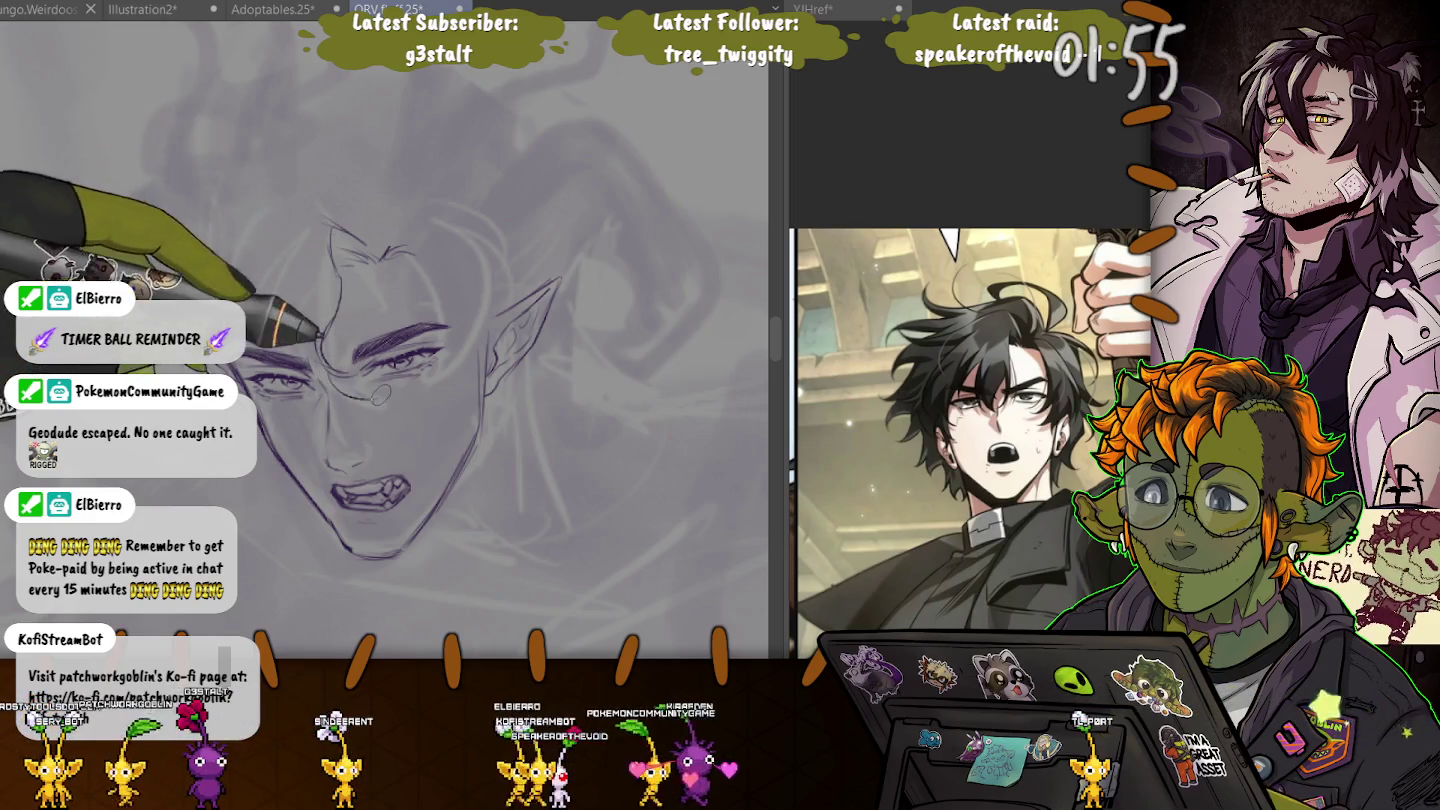
pyautogui.moveTo(380, 392); pyautogui.dragTo(319, 397)
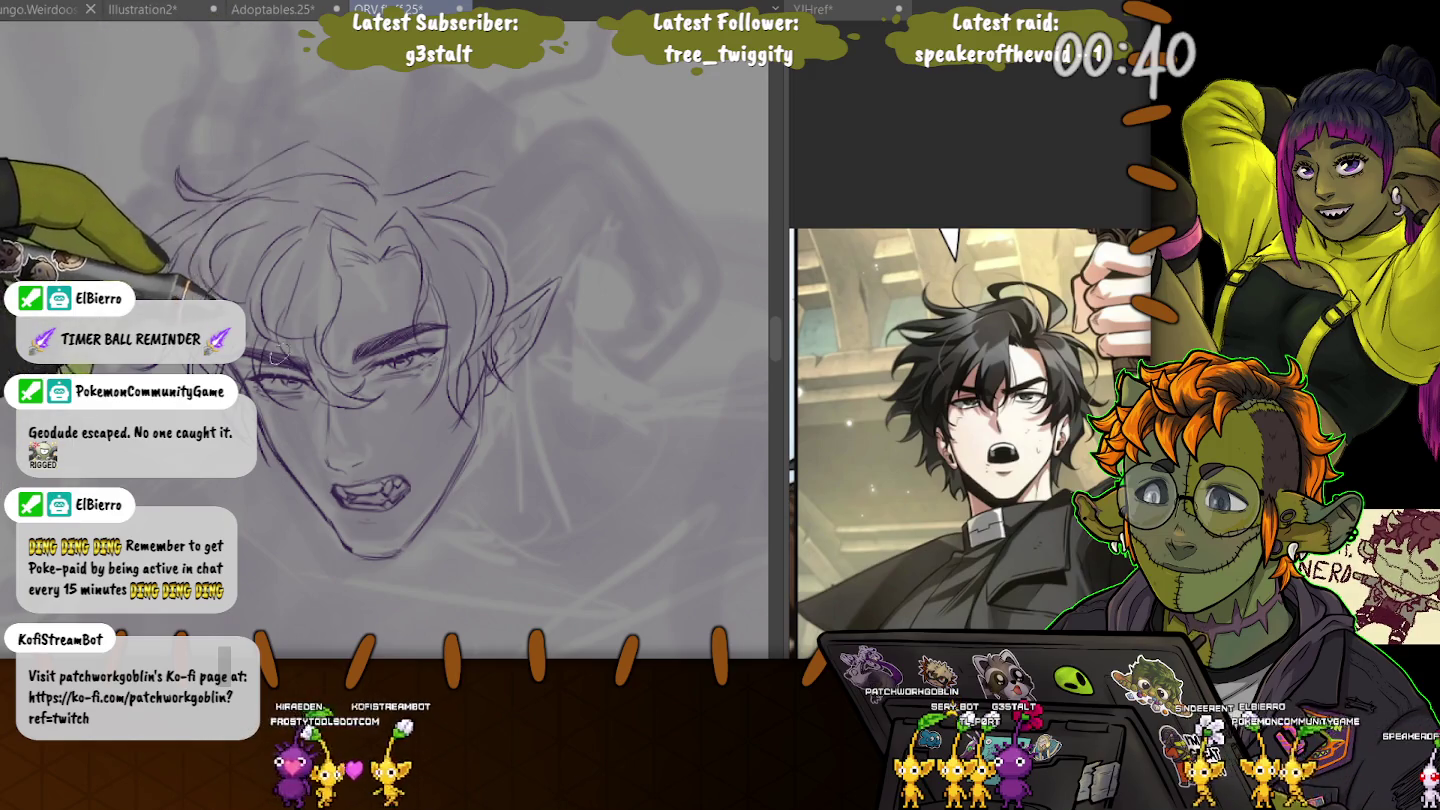
# - Redraw loose hair strands sweeping across the top of the head
pyautogui.moveTo(311, 88); pyautogui.dragTo(373, 139)
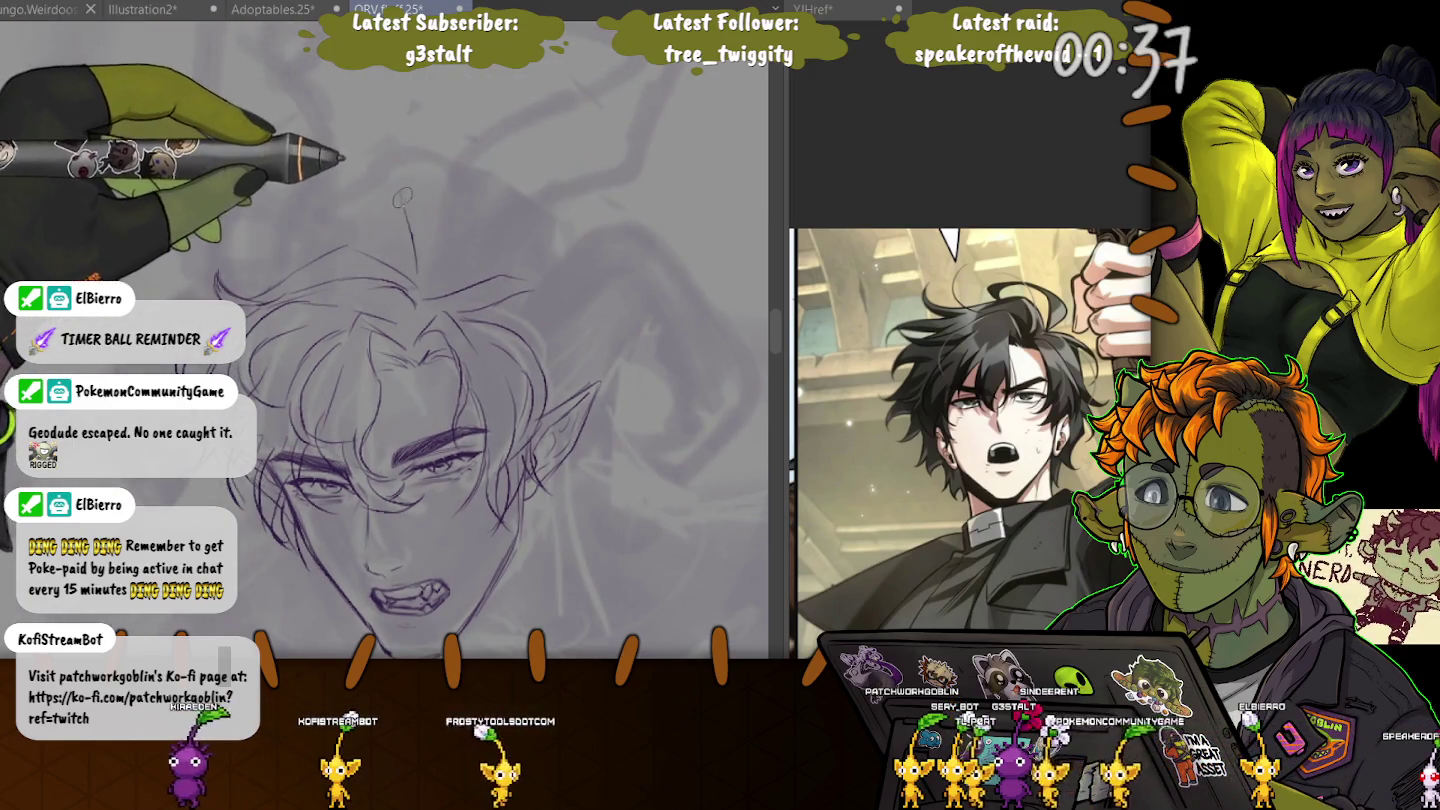
pyautogui.moveTo(436, 222)
pyautogui.mouseDown()
pyautogui.moveTo(393, 173)
pyautogui.moveTo(352, 190)
pyautogui.mouseUp()
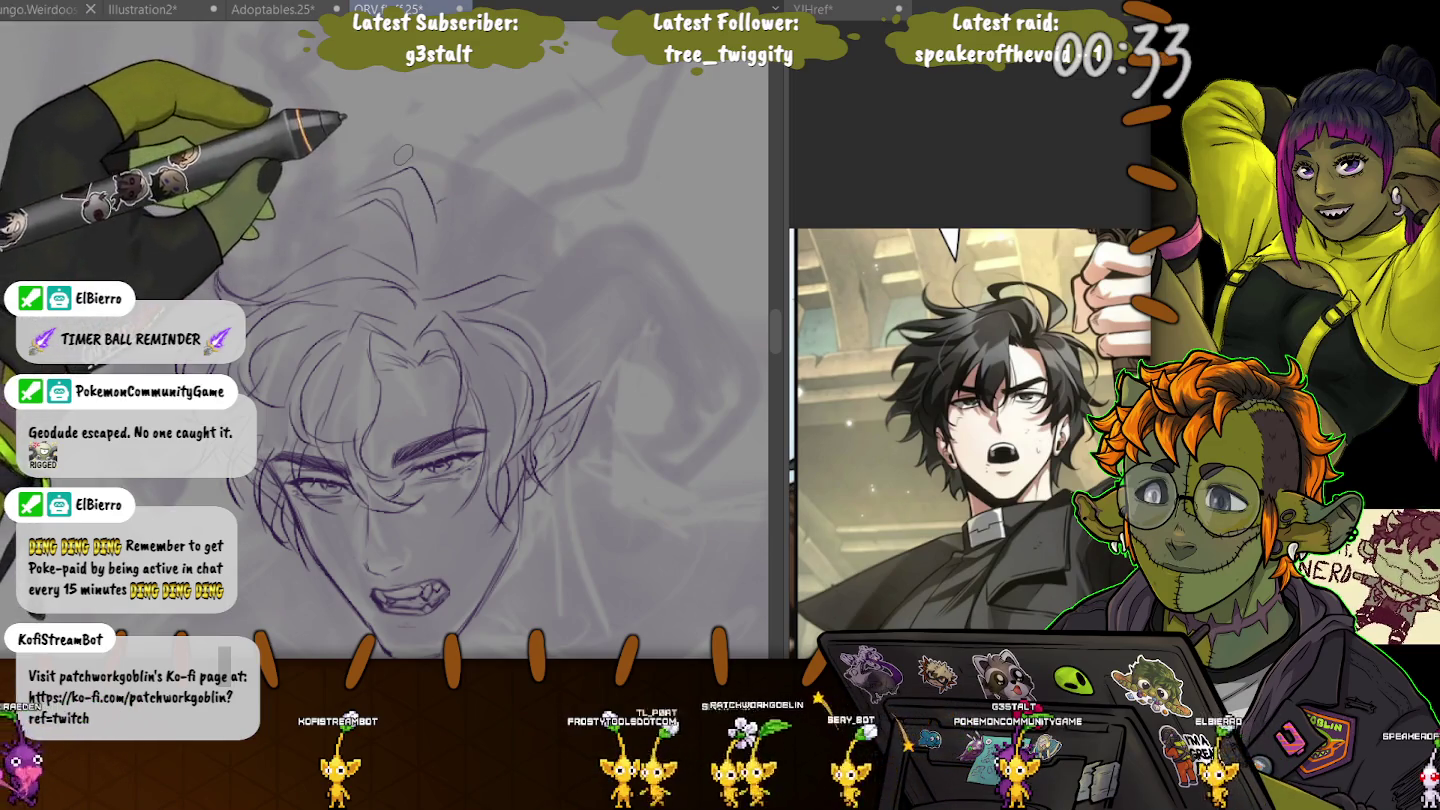
pyautogui.moveTo(401, 401); pyautogui.dragTo(325, 340)
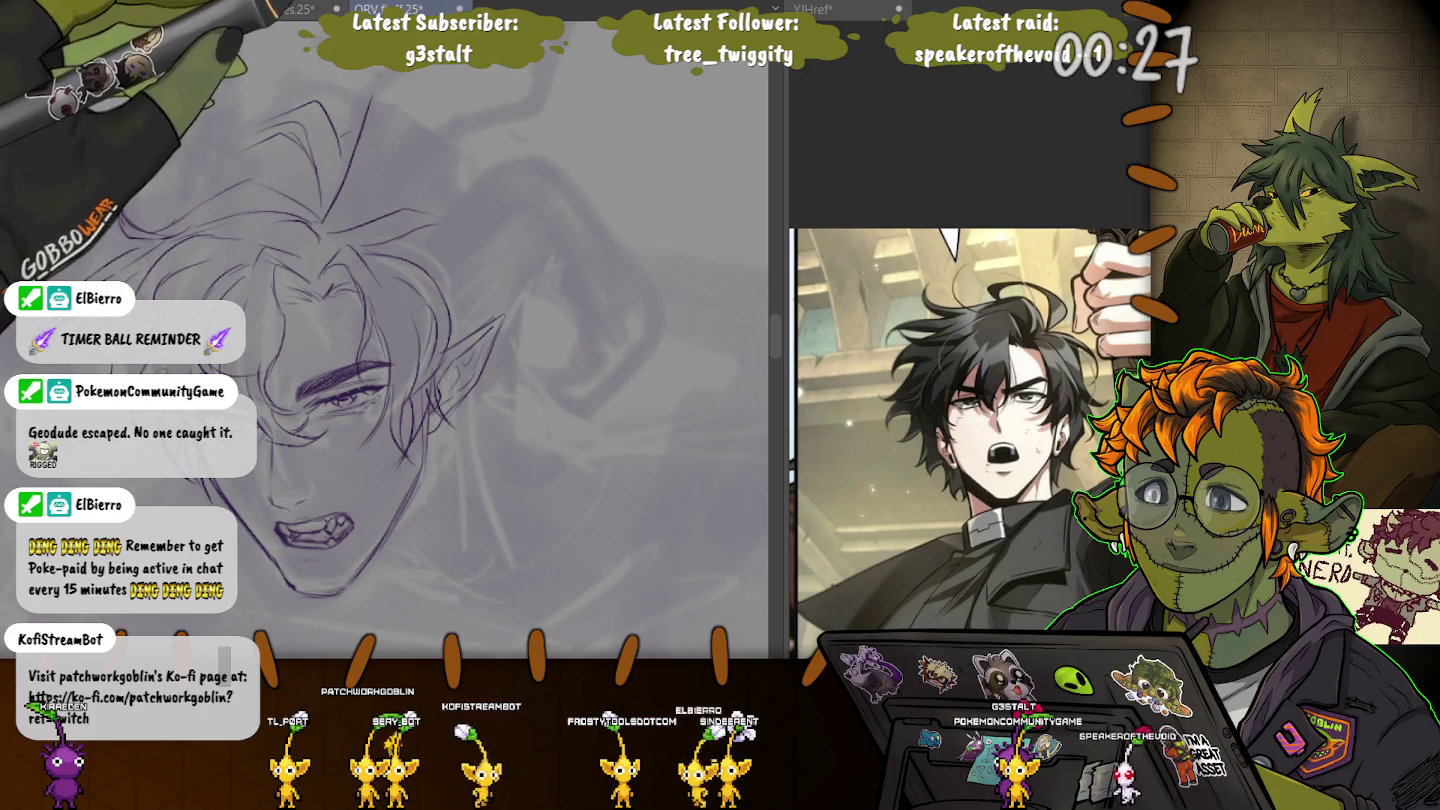
# - Draw a large horn curving up from the hair into a hooked tip
pyautogui.scroll(3, 384, 360)
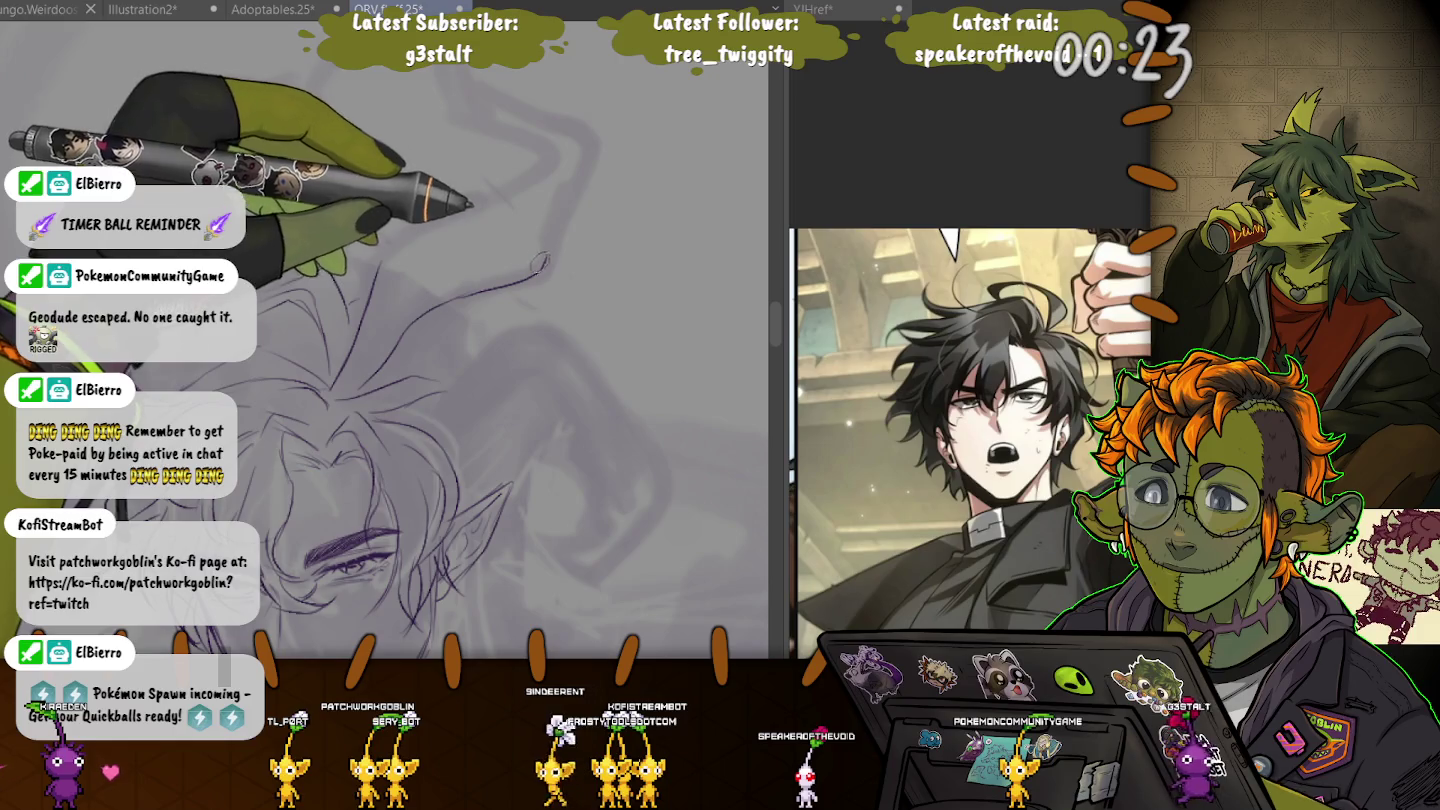
pyautogui.moveTo(585, 139); pyautogui.dragTo(546, 250)
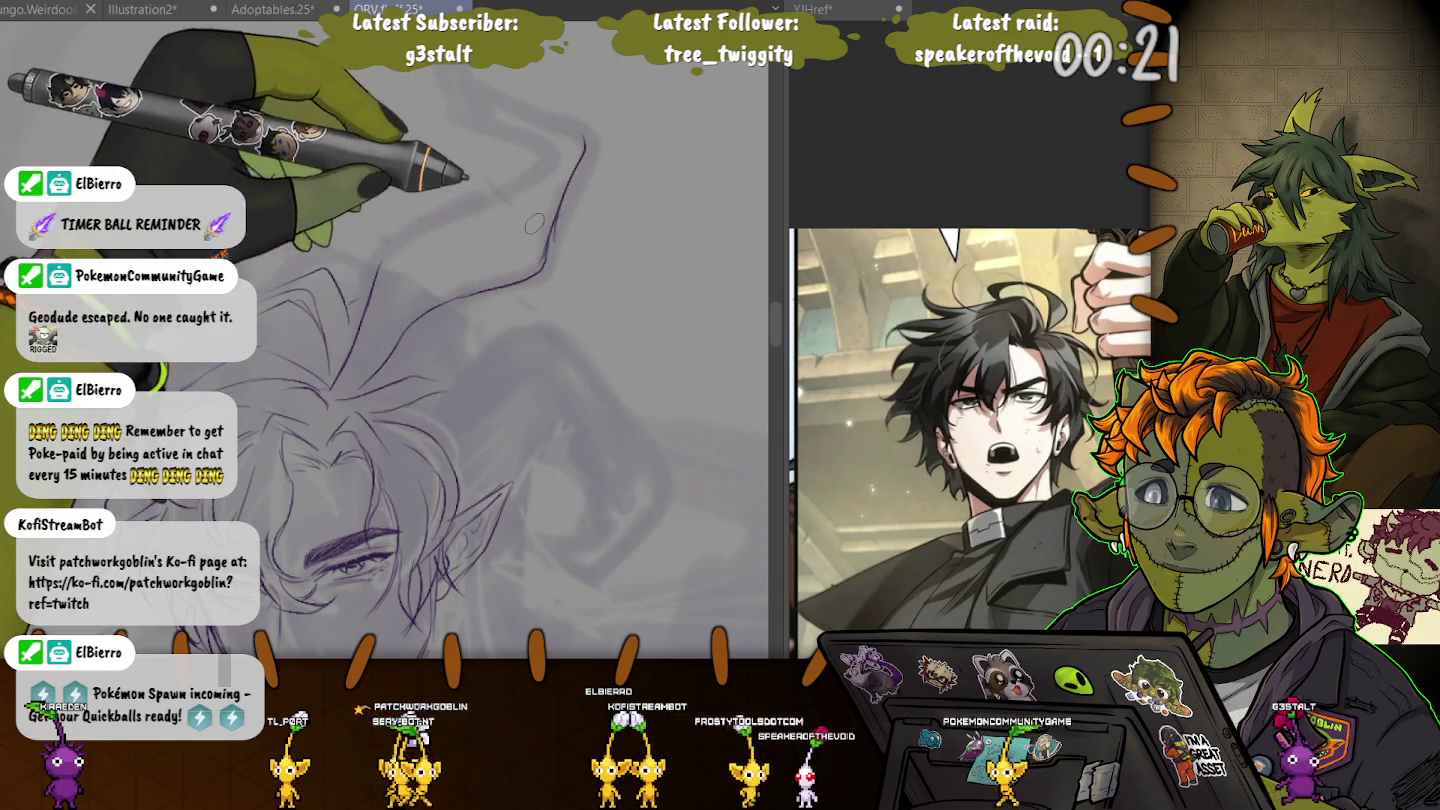
pyautogui.scroll(2, 450, 300)
pyautogui.moveTo(397, 337)
pyautogui.mouseDown()
pyautogui.moveTo(572, 223)
pyautogui.moveTo(455, 177)
pyautogui.mouseUp()
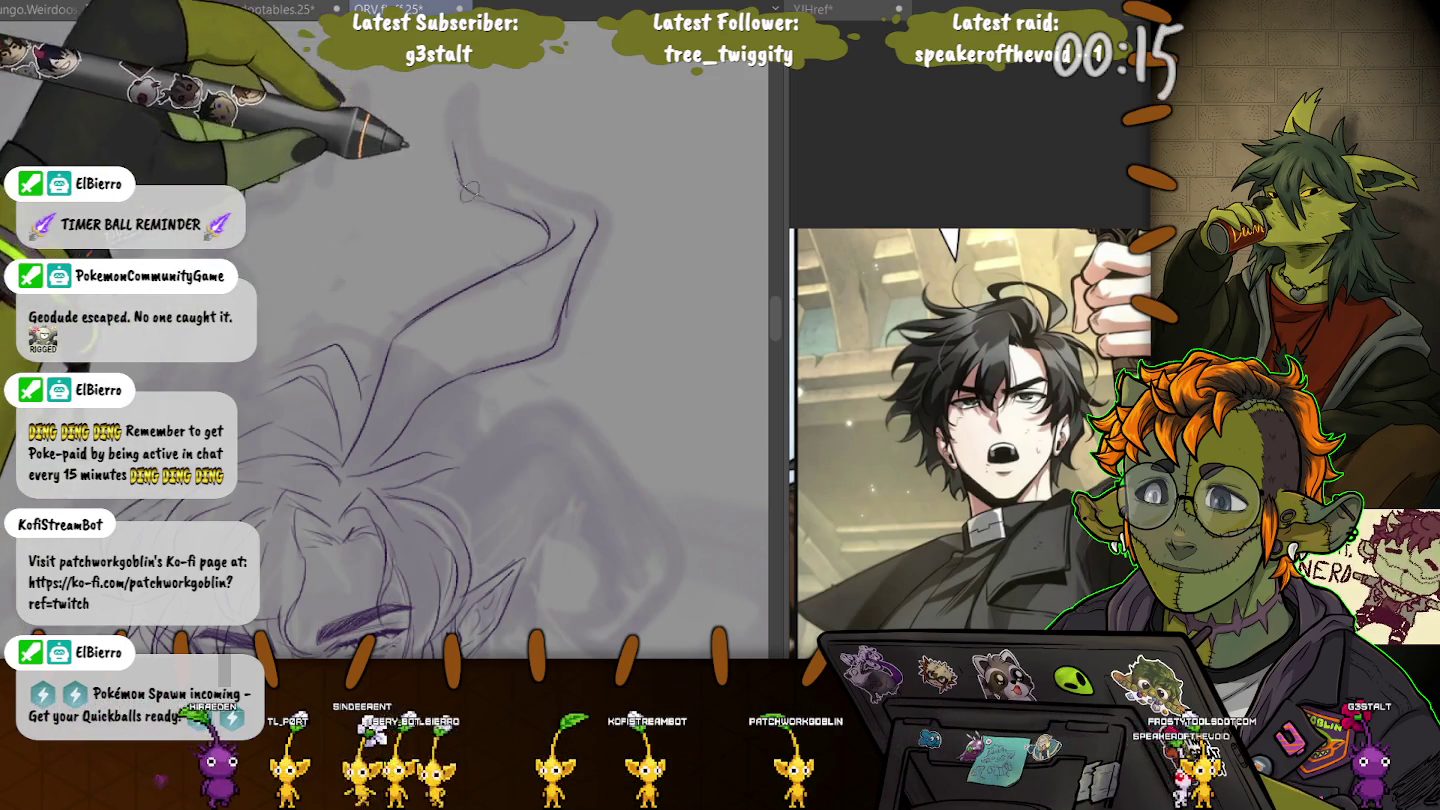
pyautogui.moveTo(456, 177); pyautogui.dragTo(466, 103)
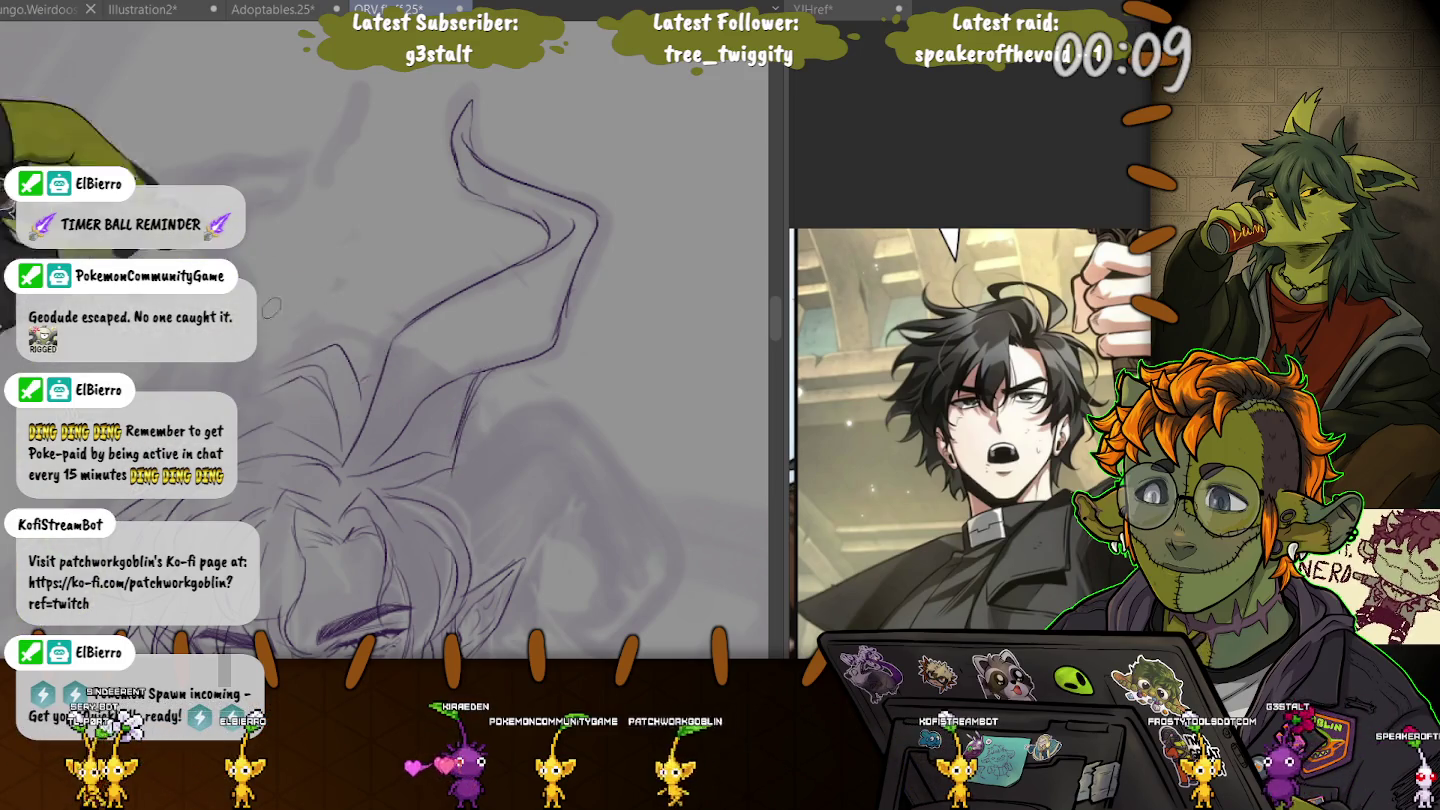
pyautogui.moveTo(216, 399); pyautogui.dragTo(296, 417)
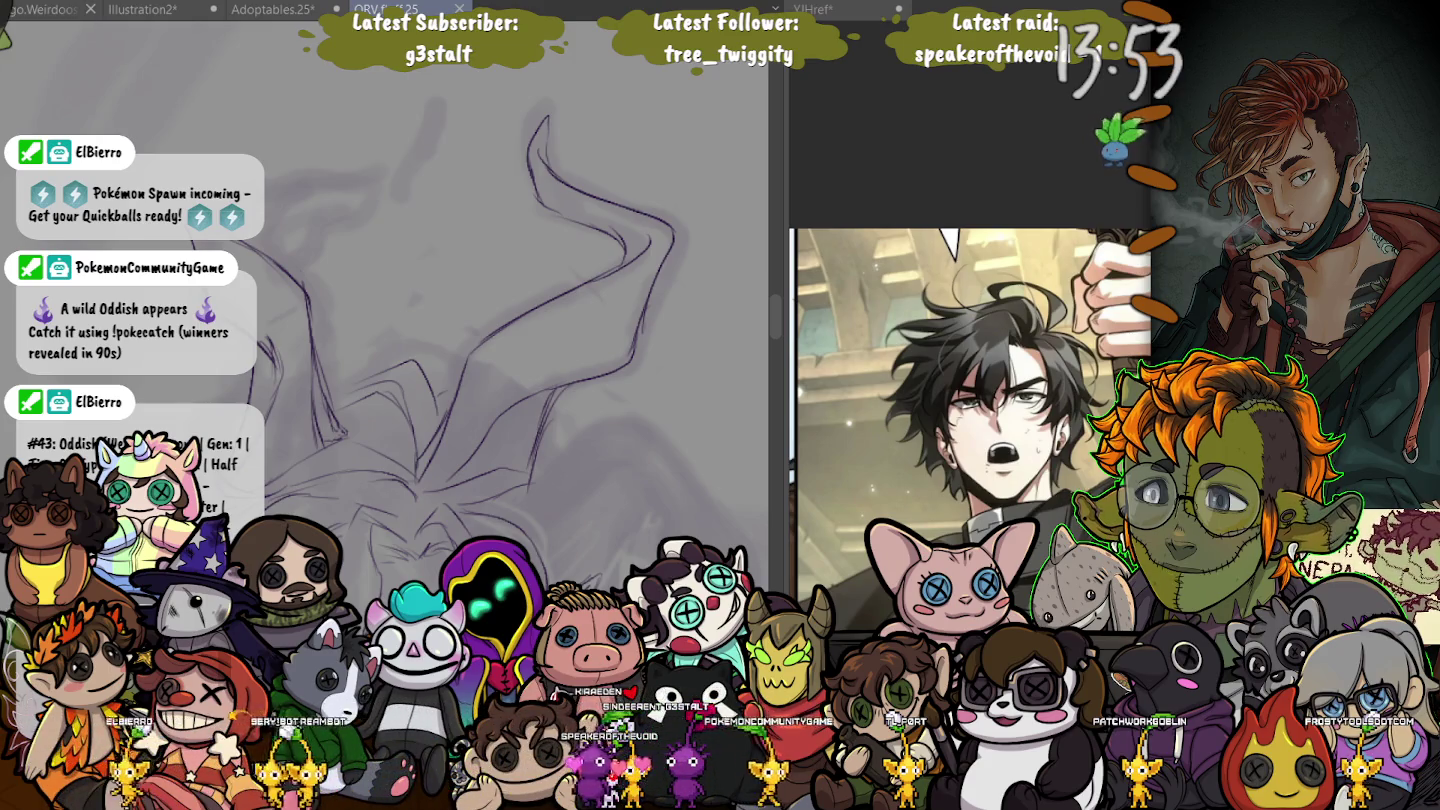
pyautogui.scroll(3, 500, 320)
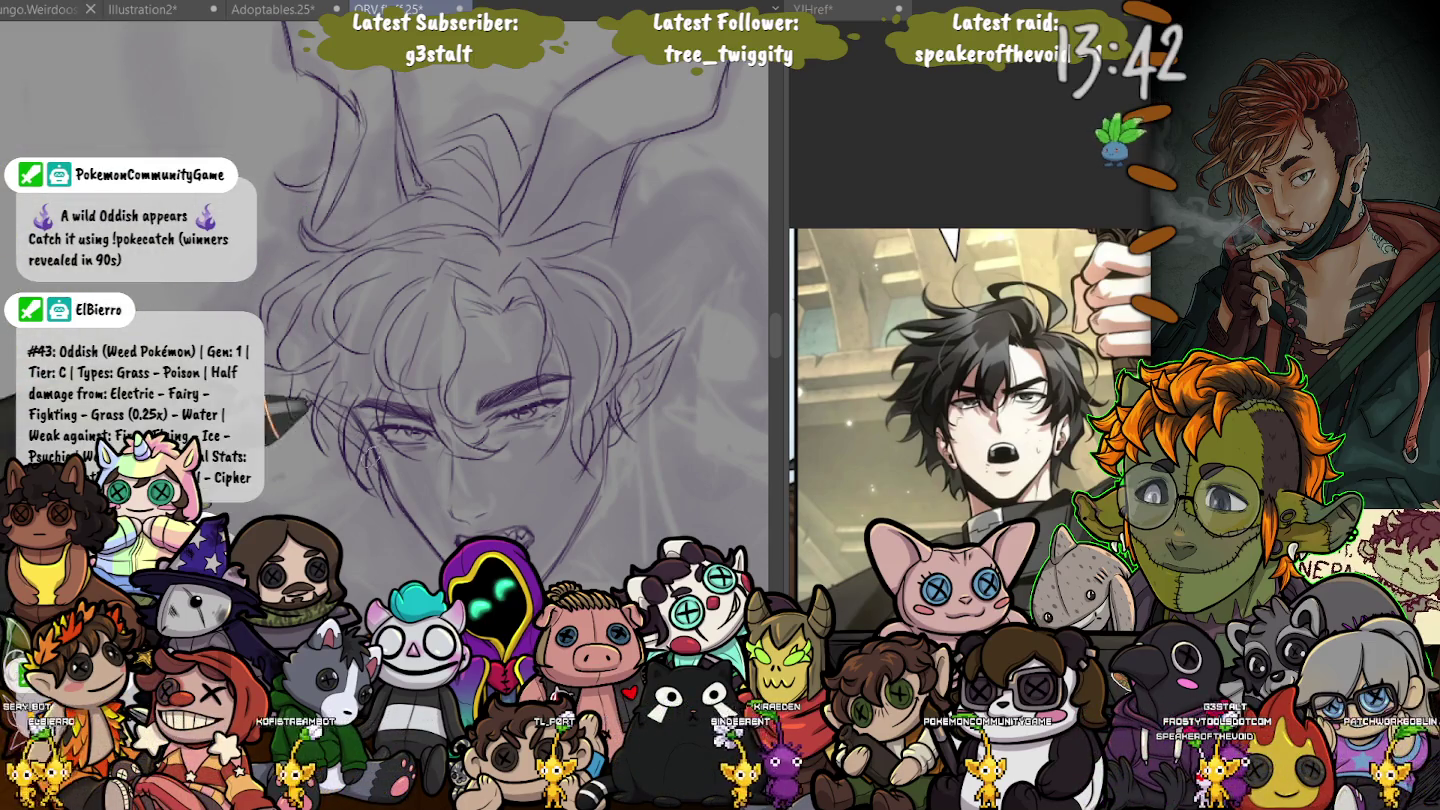
pyautogui.moveTo(481, 300); pyautogui.dragTo(371, 250)
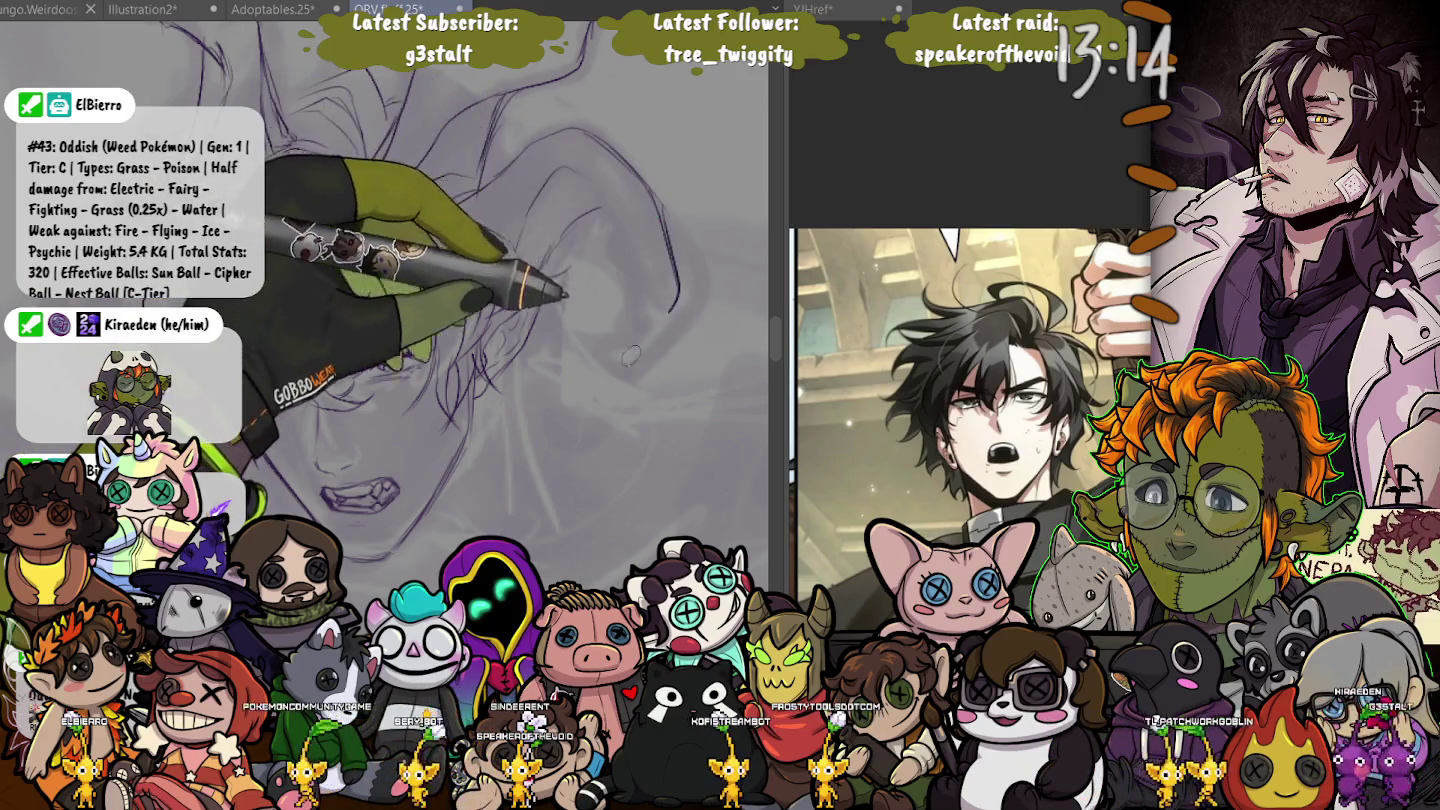
# - Draw a hooked stroke for the right horn and bring the whole horn into view
pyautogui.moveTo(676, 290); pyautogui.dragTo(606, 368)
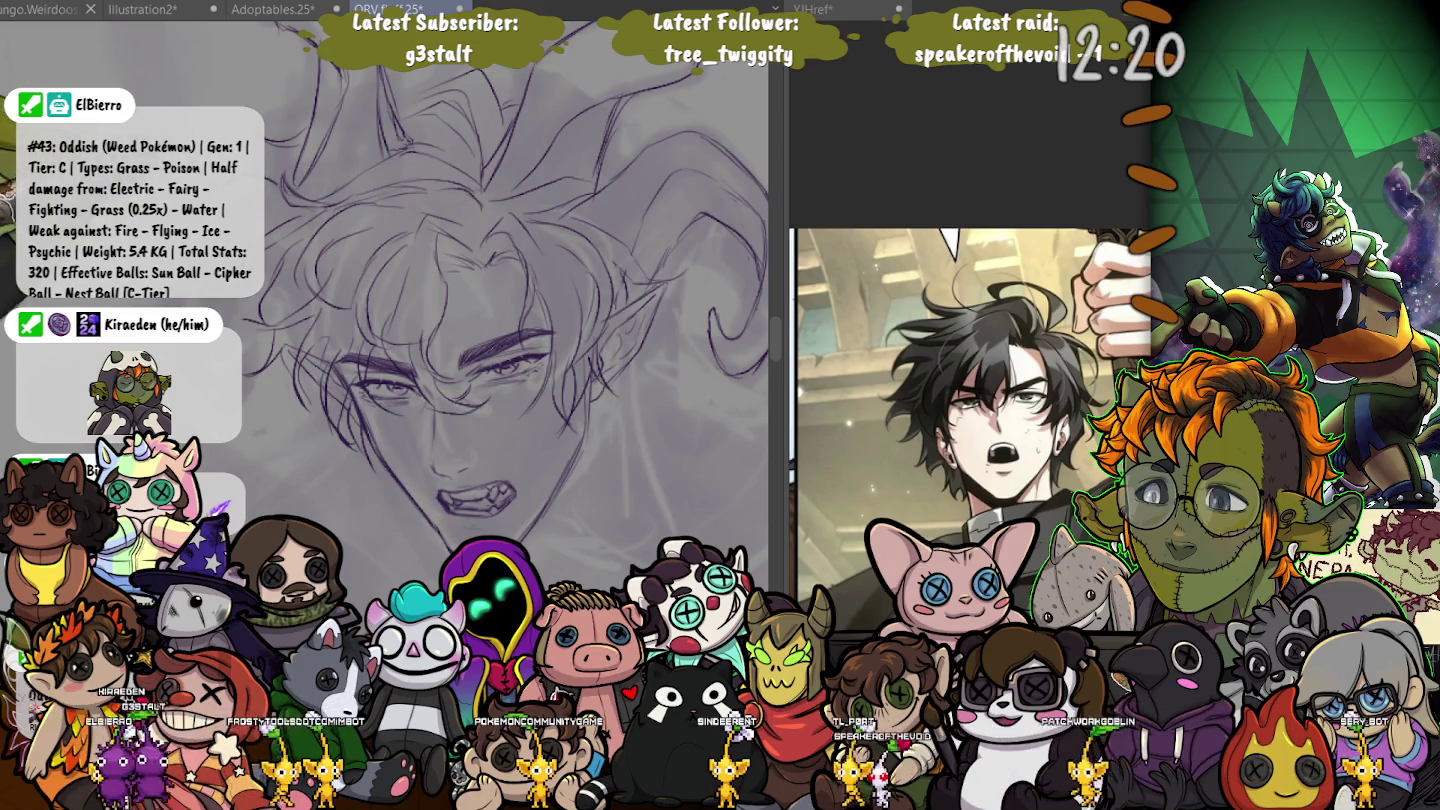
pyautogui.moveTo(481, 300); pyautogui.dragTo(400, 280)
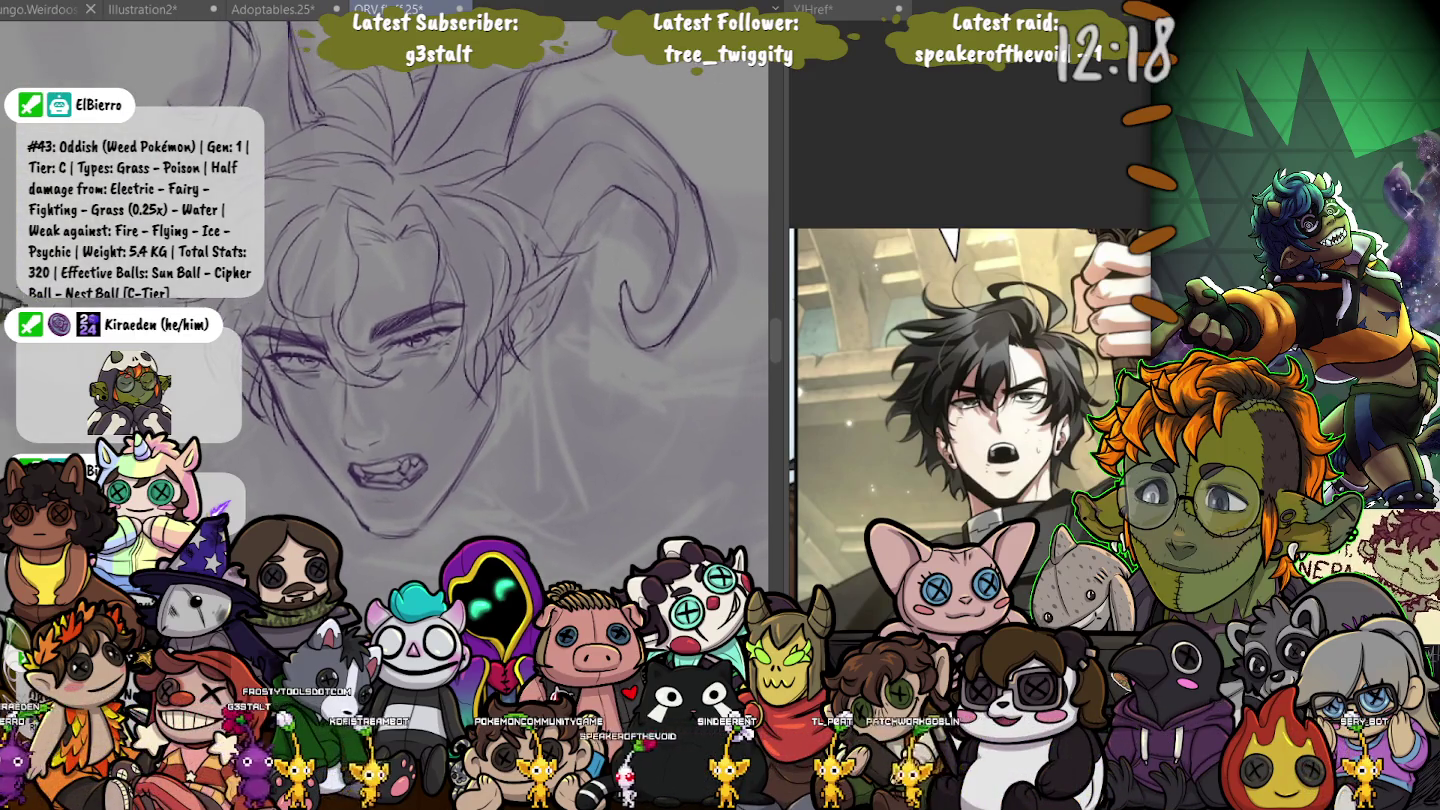
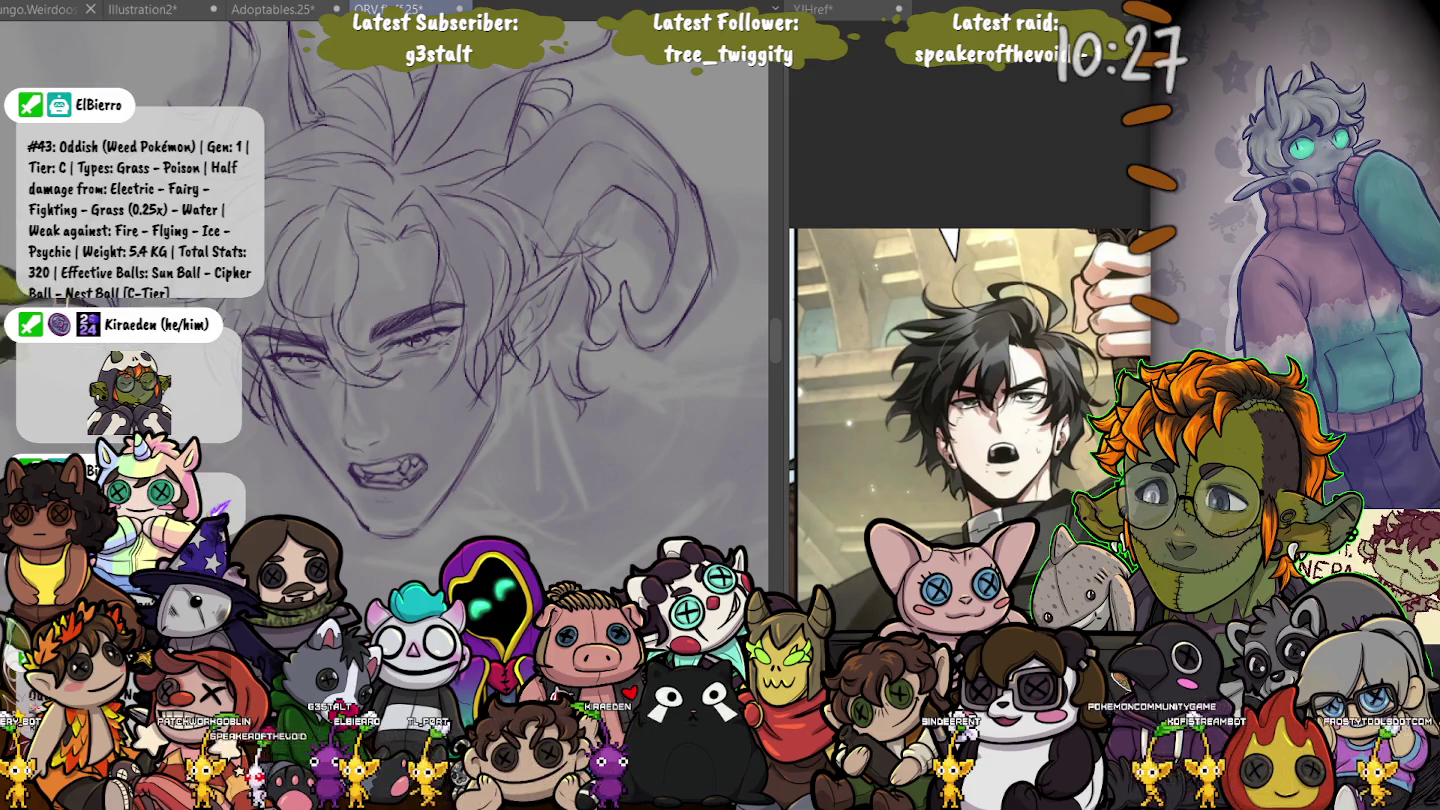
# - Frame the face and sketch fanged teeth and mouth lines in the open mouth
pyautogui.scroll(-3, 491, 257)
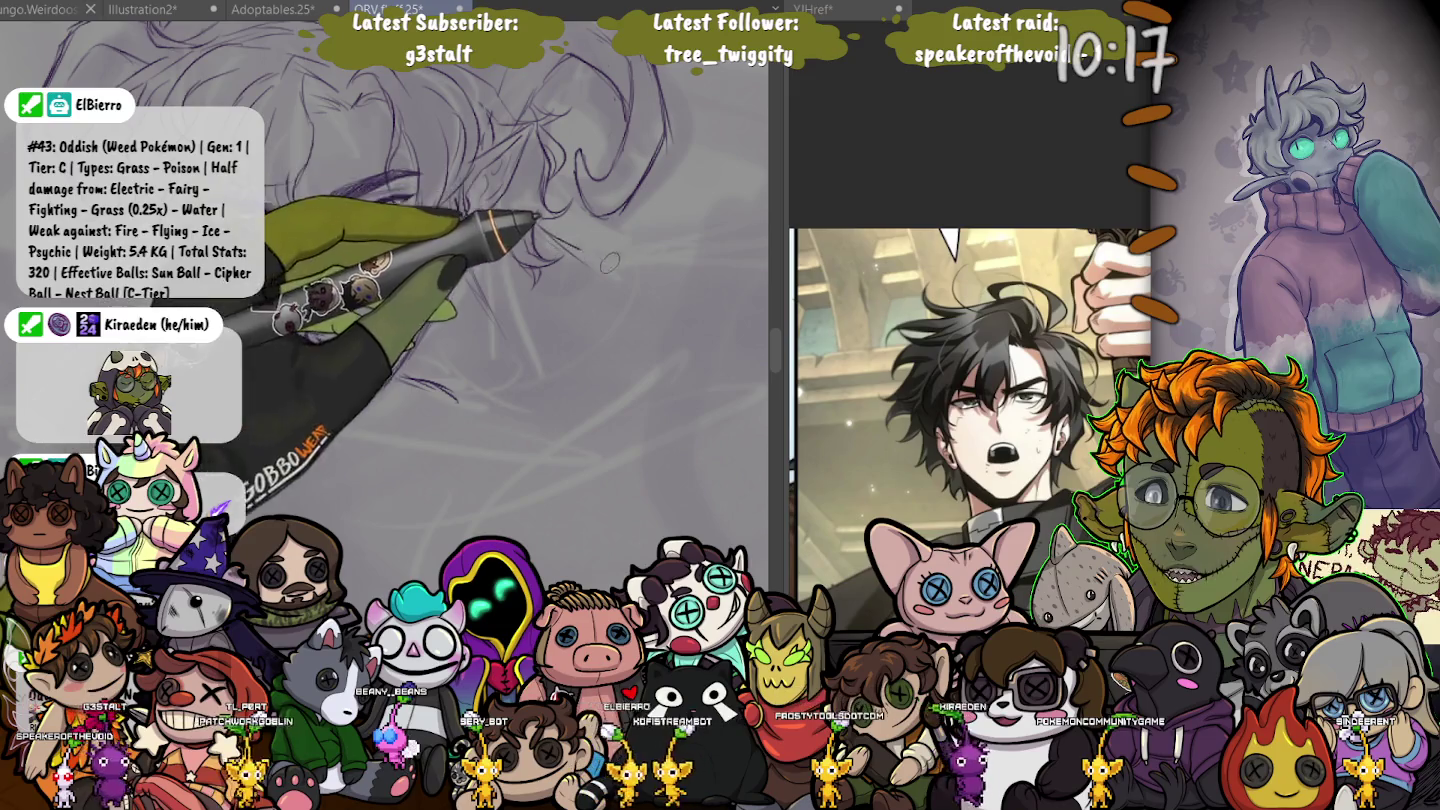
pyautogui.moveTo(578, 250); pyautogui.dragTo(400, 200)
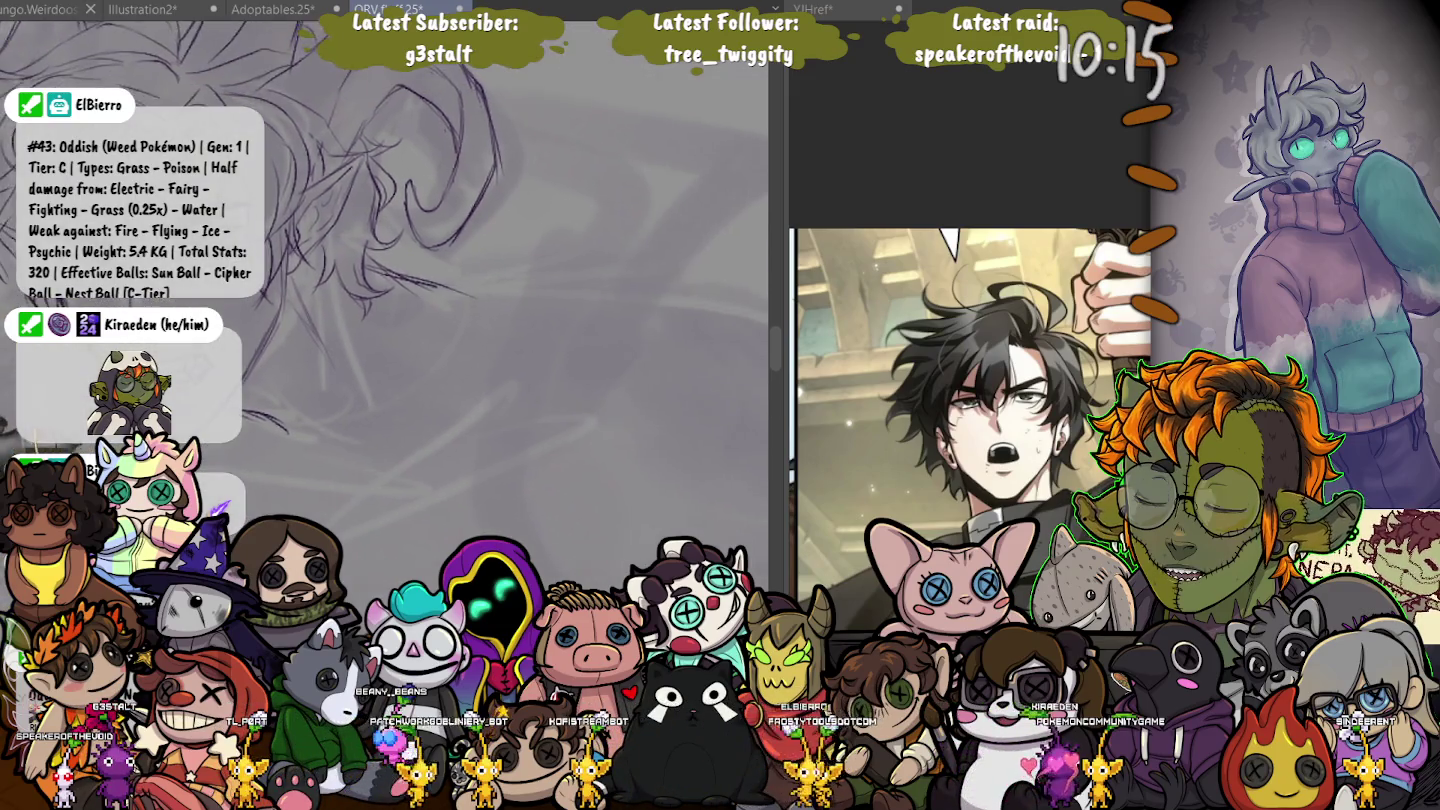
pyautogui.scroll(2, 401, 220)
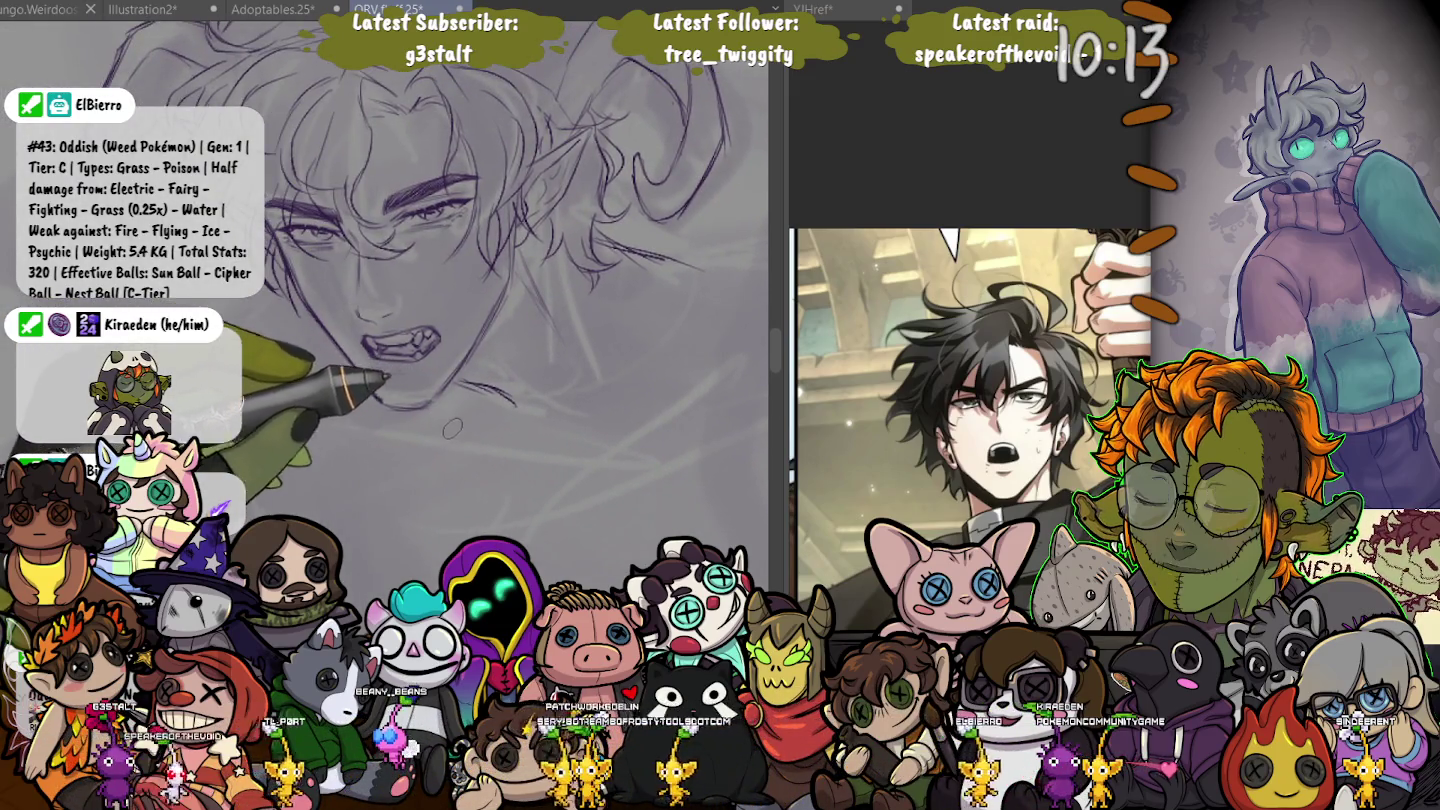
pyautogui.moveTo(571, 374); pyautogui.dragTo(519, 150)
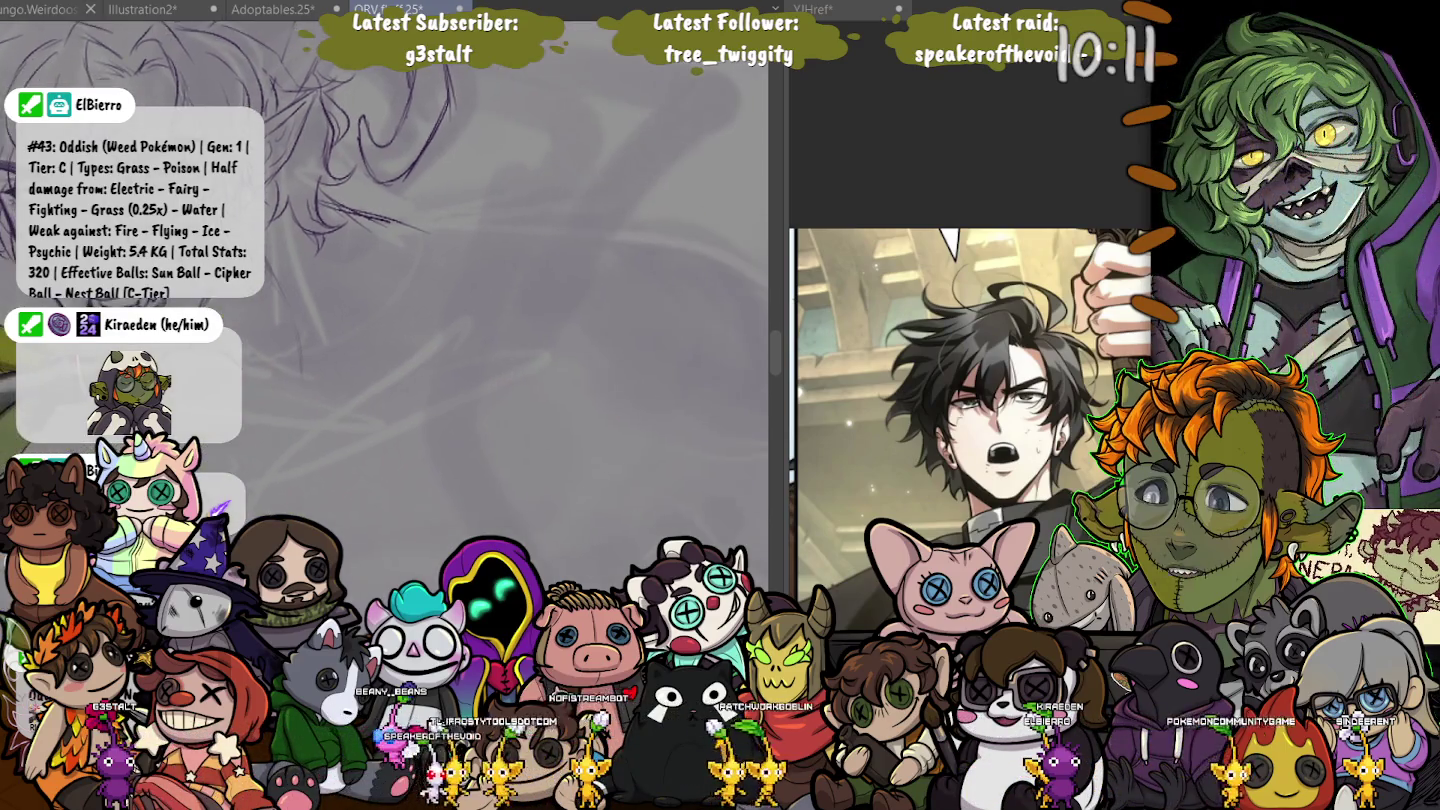
pyautogui.moveTo(397, 229); pyautogui.dragTo(397, 451)
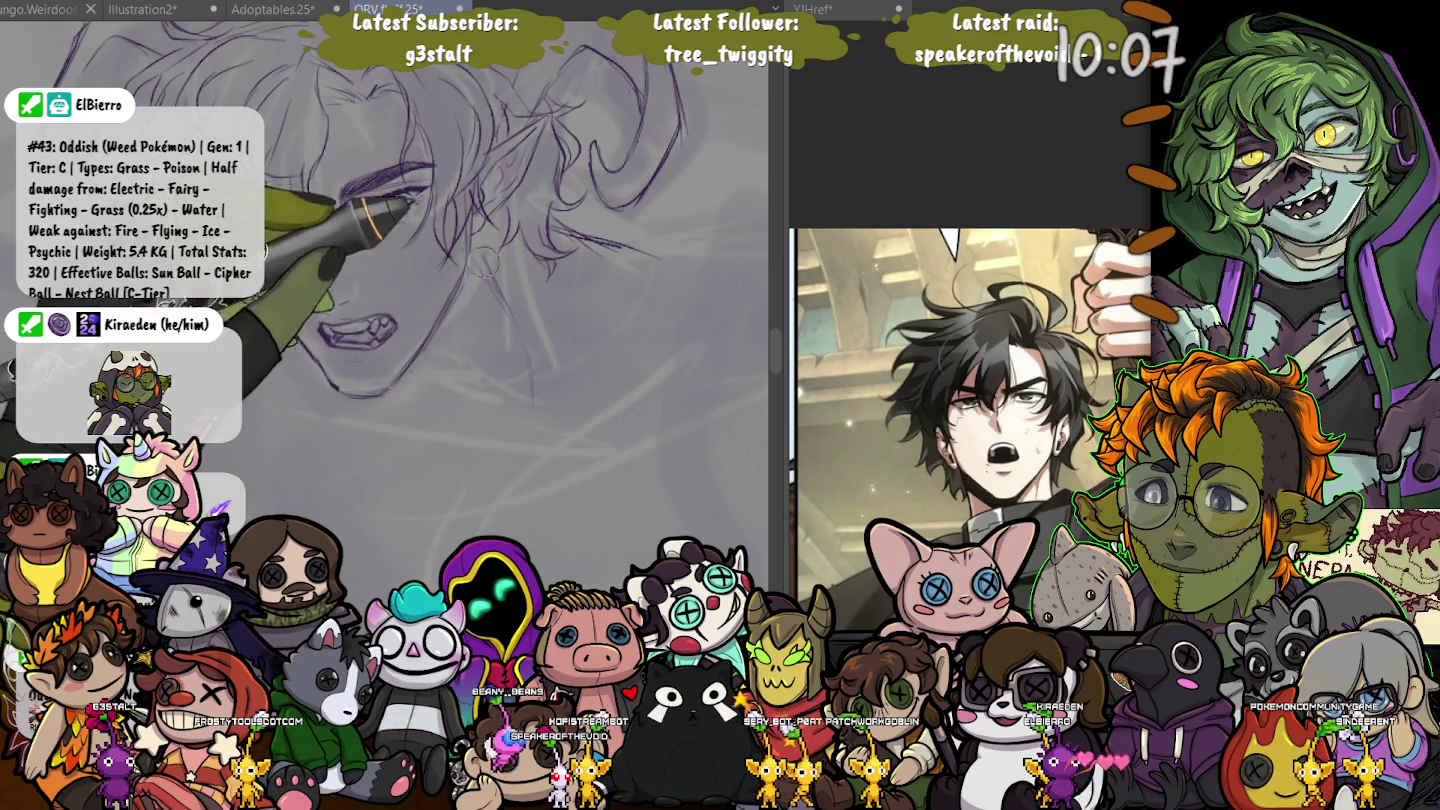
pyautogui.moveTo(329, 330); pyautogui.dragTo(396, 347)
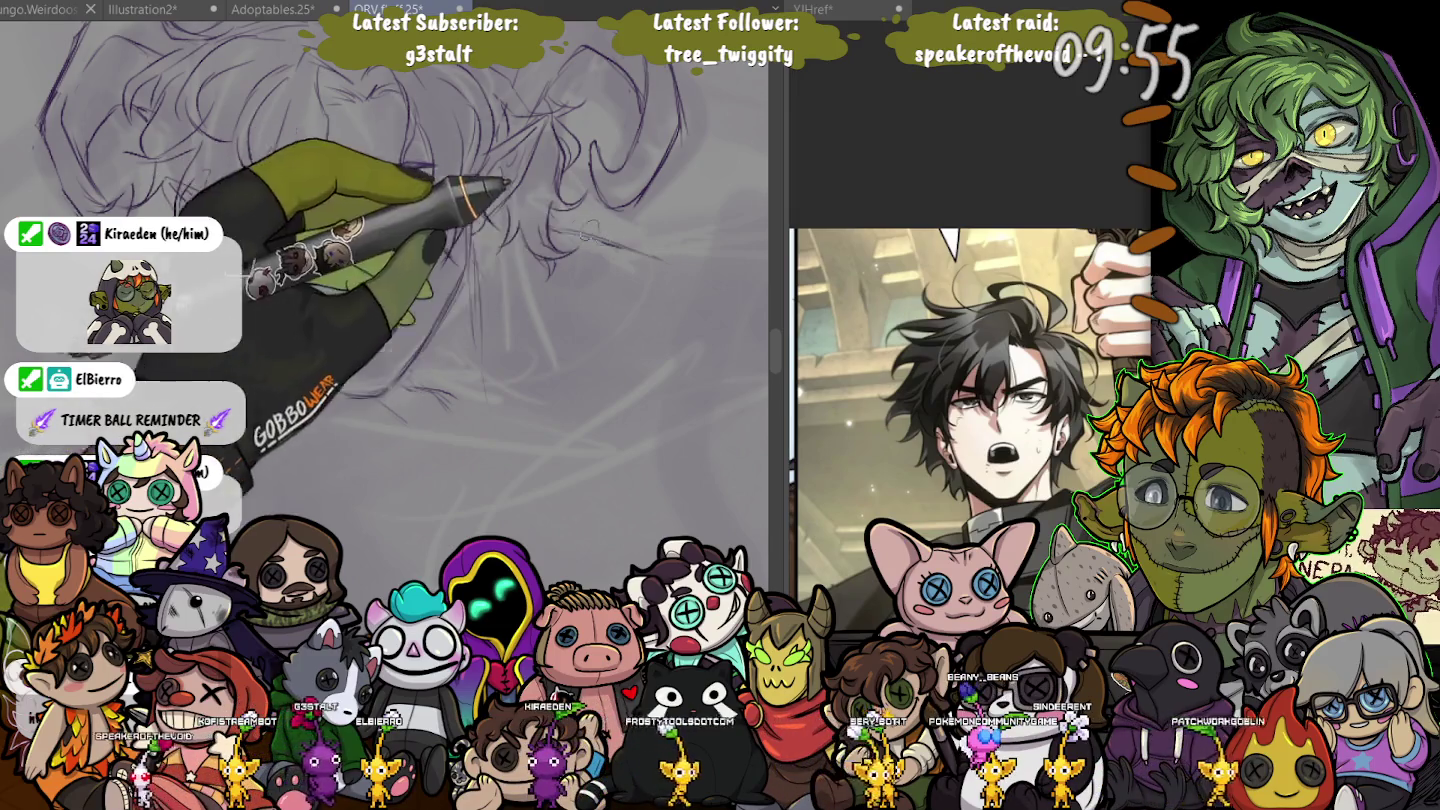
# - Pan below the face and extend the neck line downward
pyautogui.scroll(-2, 364, 434)
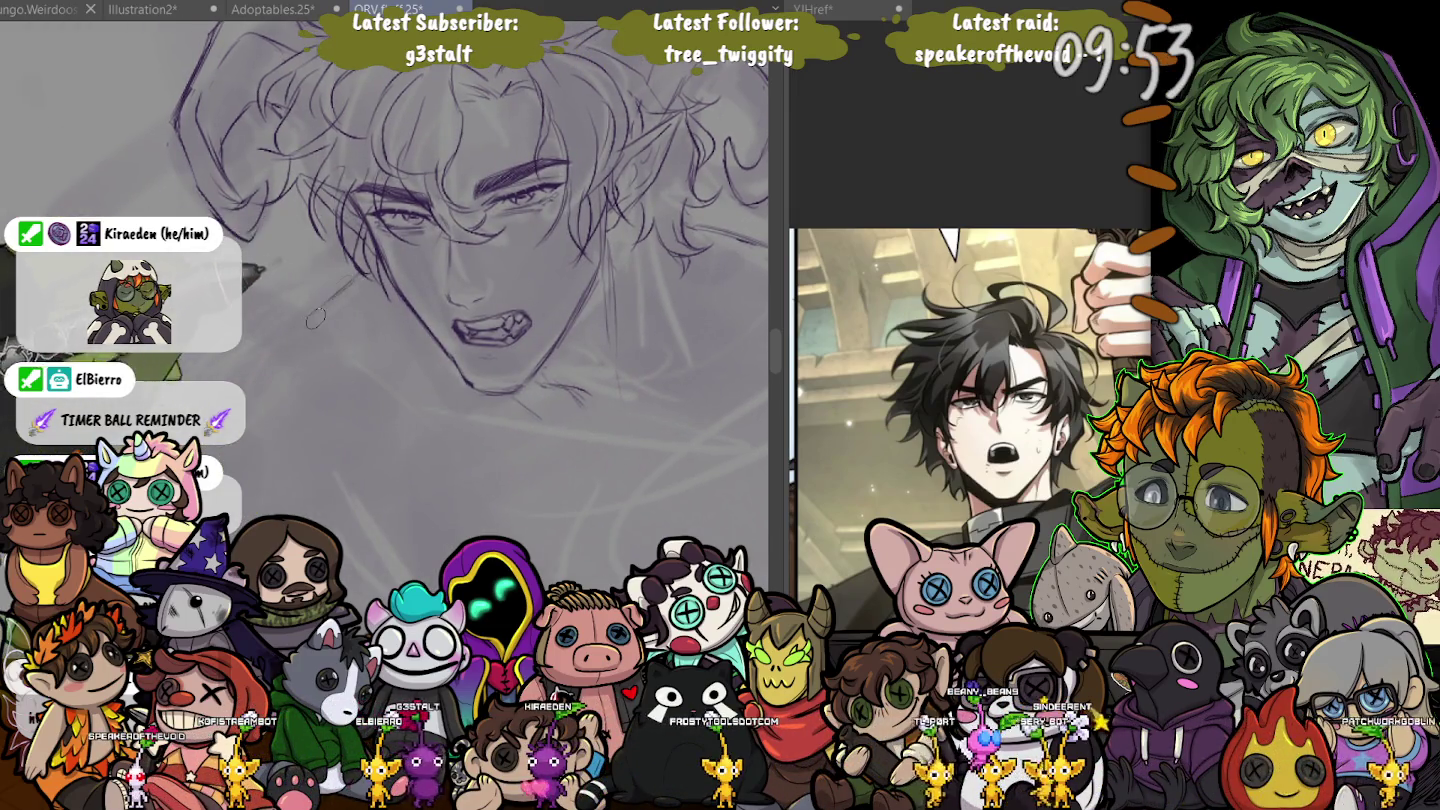
pyautogui.moveTo(305, 308); pyautogui.dragTo(104, 247)
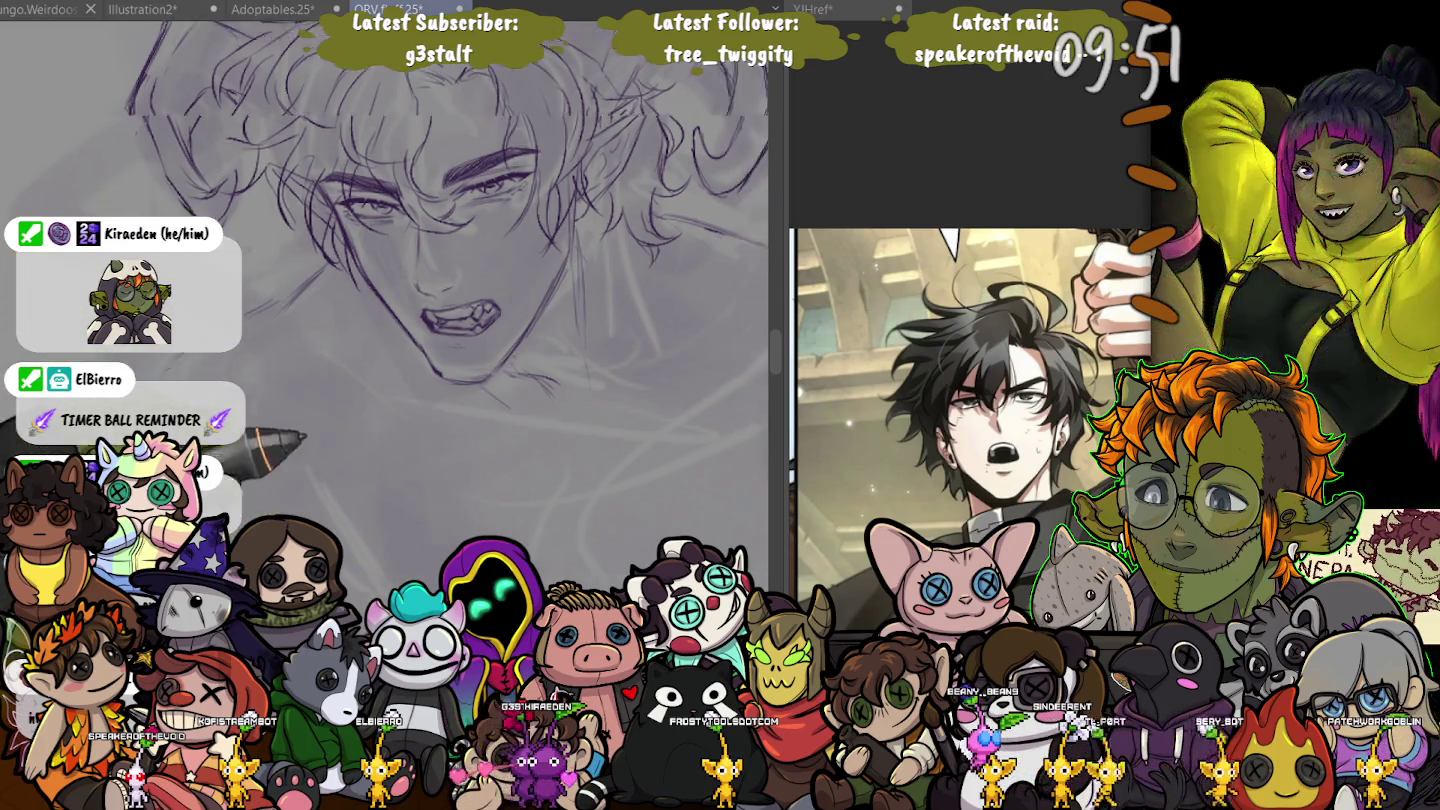
pyautogui.moveTo(319, 311); pyautogui.dragTo(346, 361)
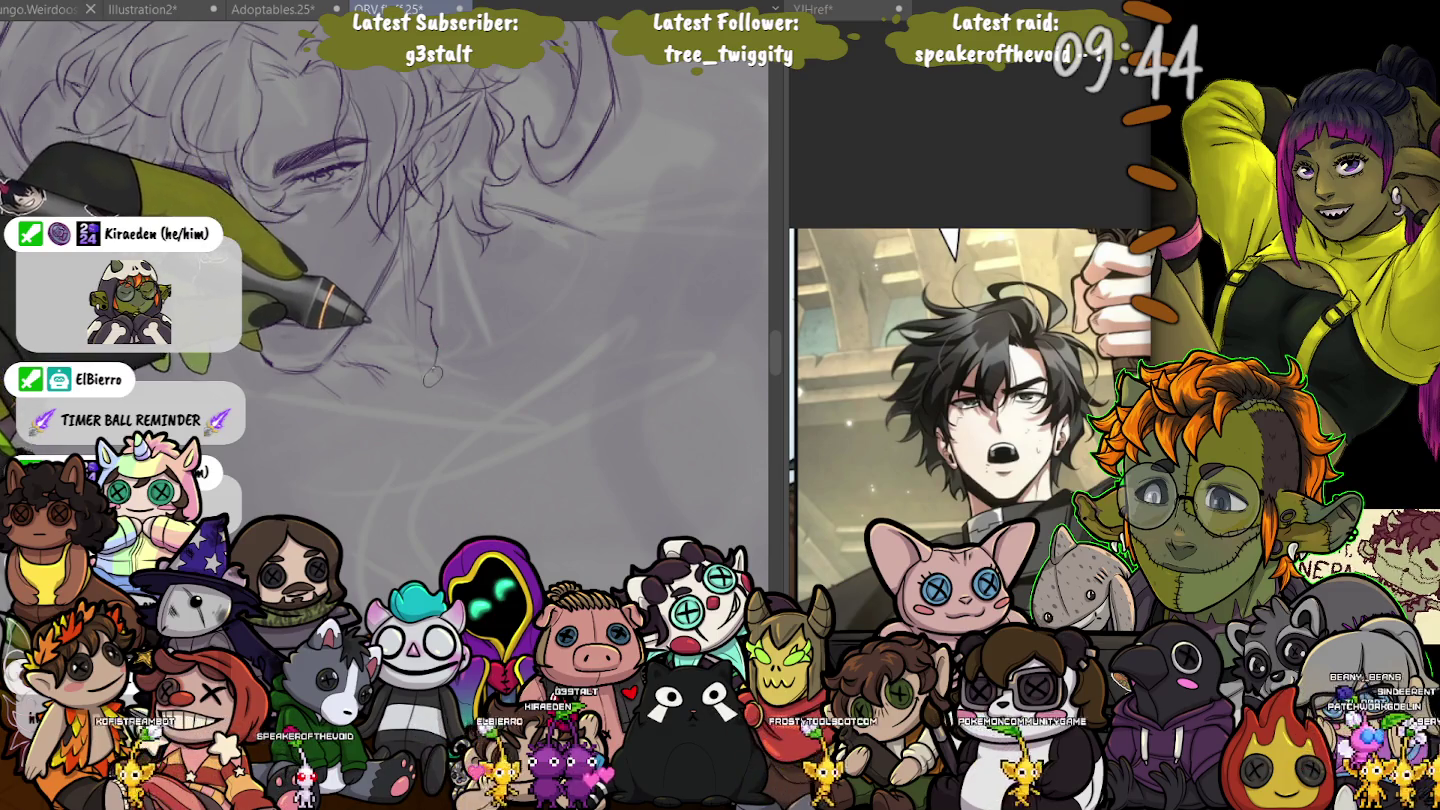
pyautogui.moveTo(430, 326); pyautogui.dragTo(420, 419)
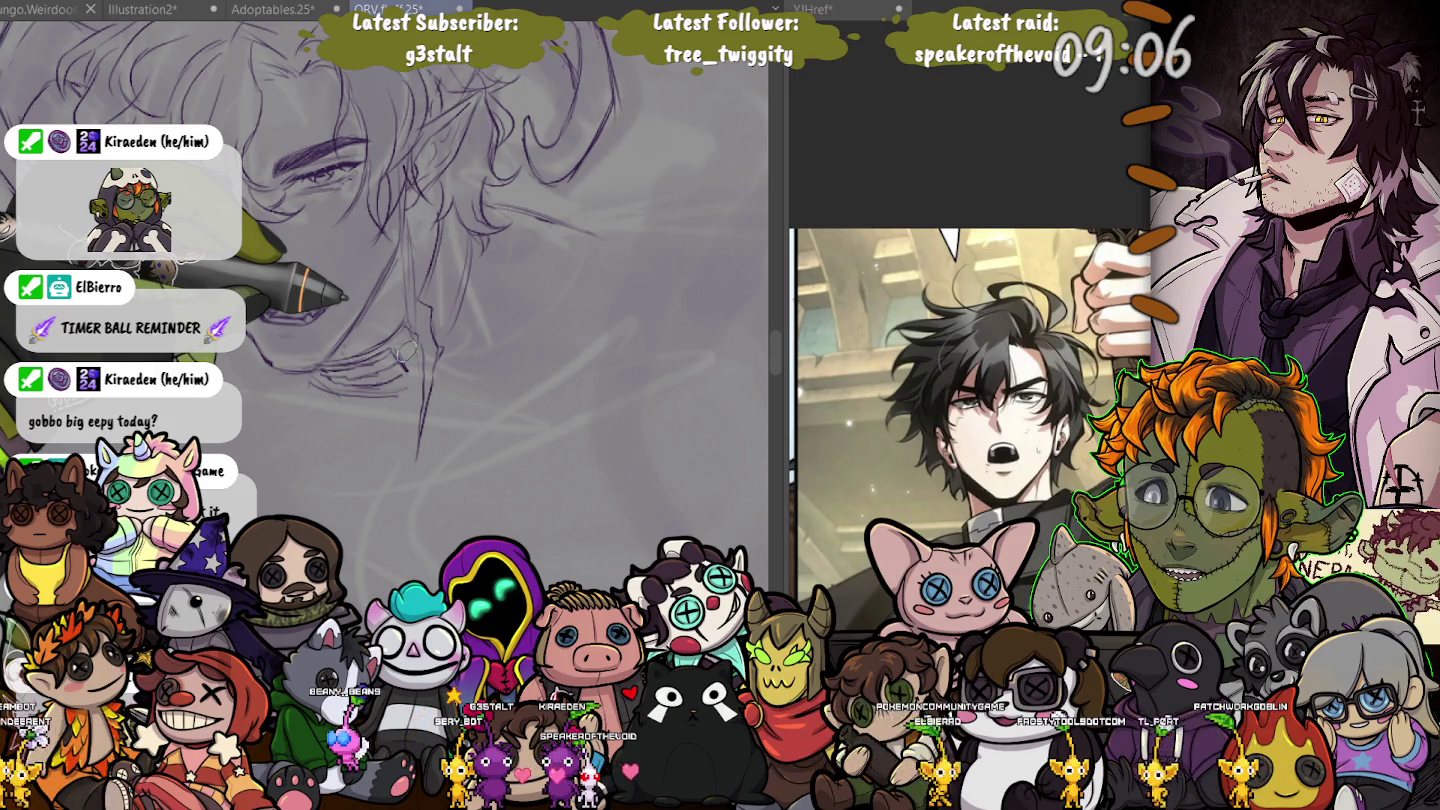
pyautogui.moveTo(406, 350)
pyautogui.mouseDown()
pyautogui.moveTo(336, 305)
pyautogui.moveTo(454, 446)
pyautogui.mouseUp()
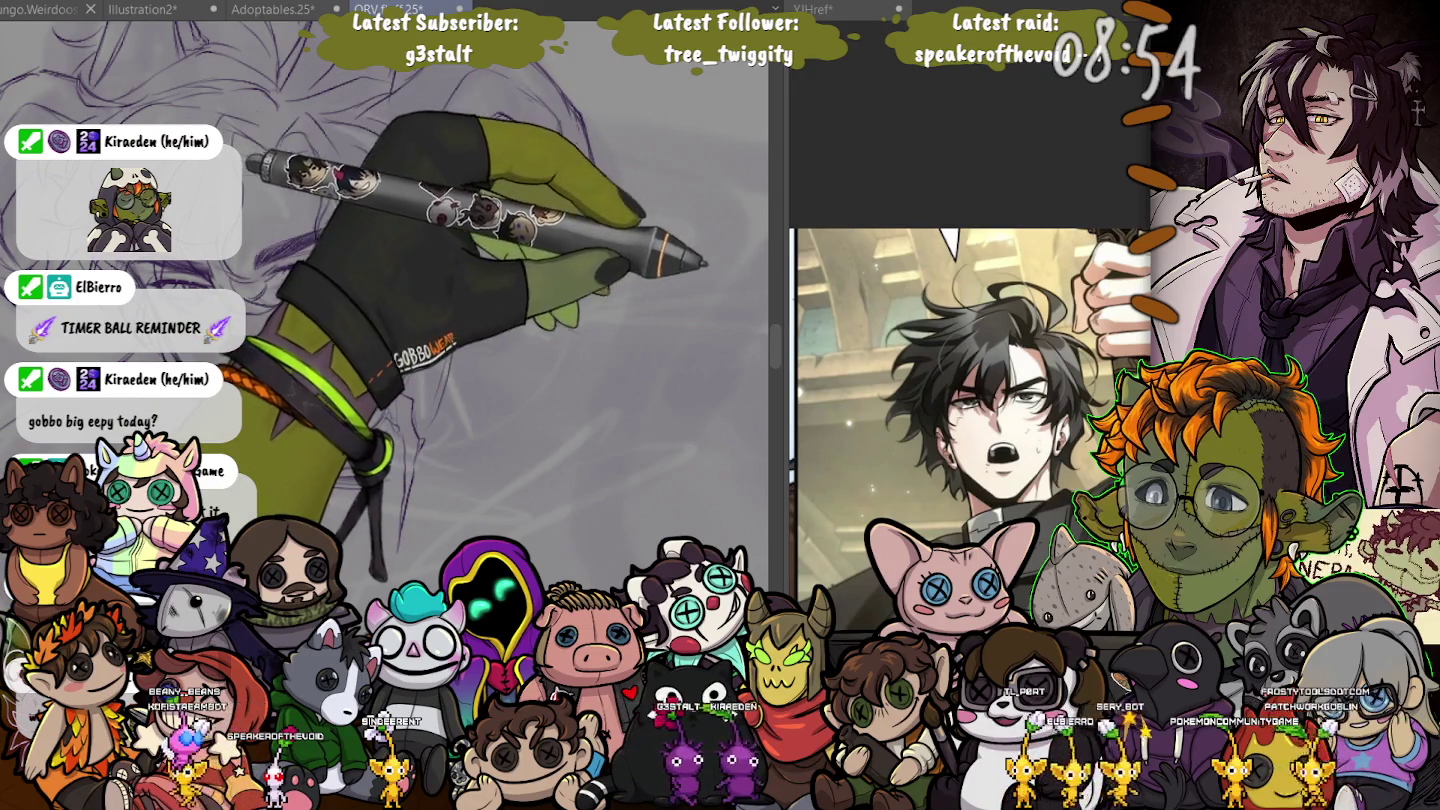
pyautogui.hotkey('ctrl', 'Tab')
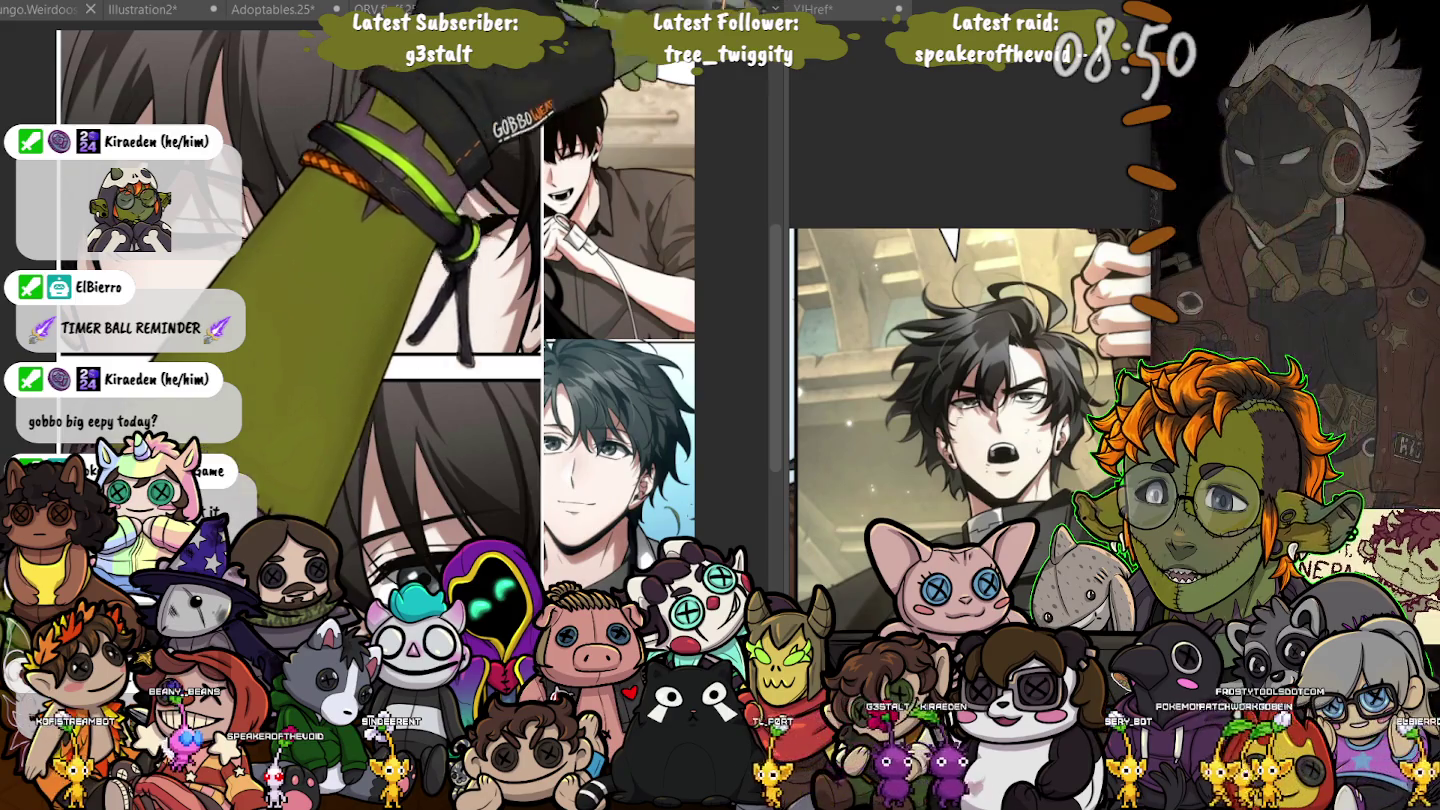
# - Widen the manga reference pane, browse its pages, and return to the dark-haired swordsman reference
pyautogui.hotkey('ctrl', 'Tab')
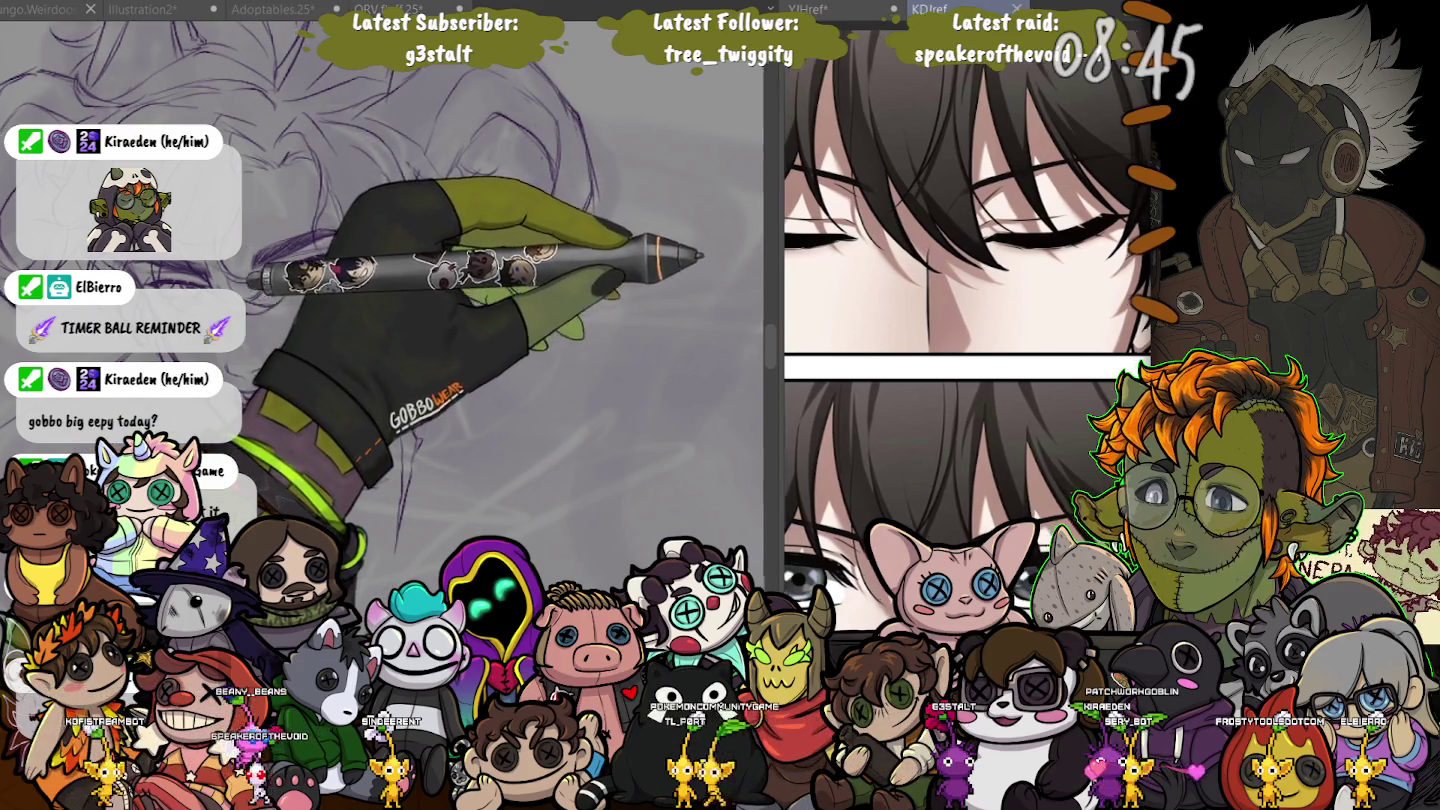
pyautogui.moveTo(780, 350); pyautogui.dragTo(606, 349)
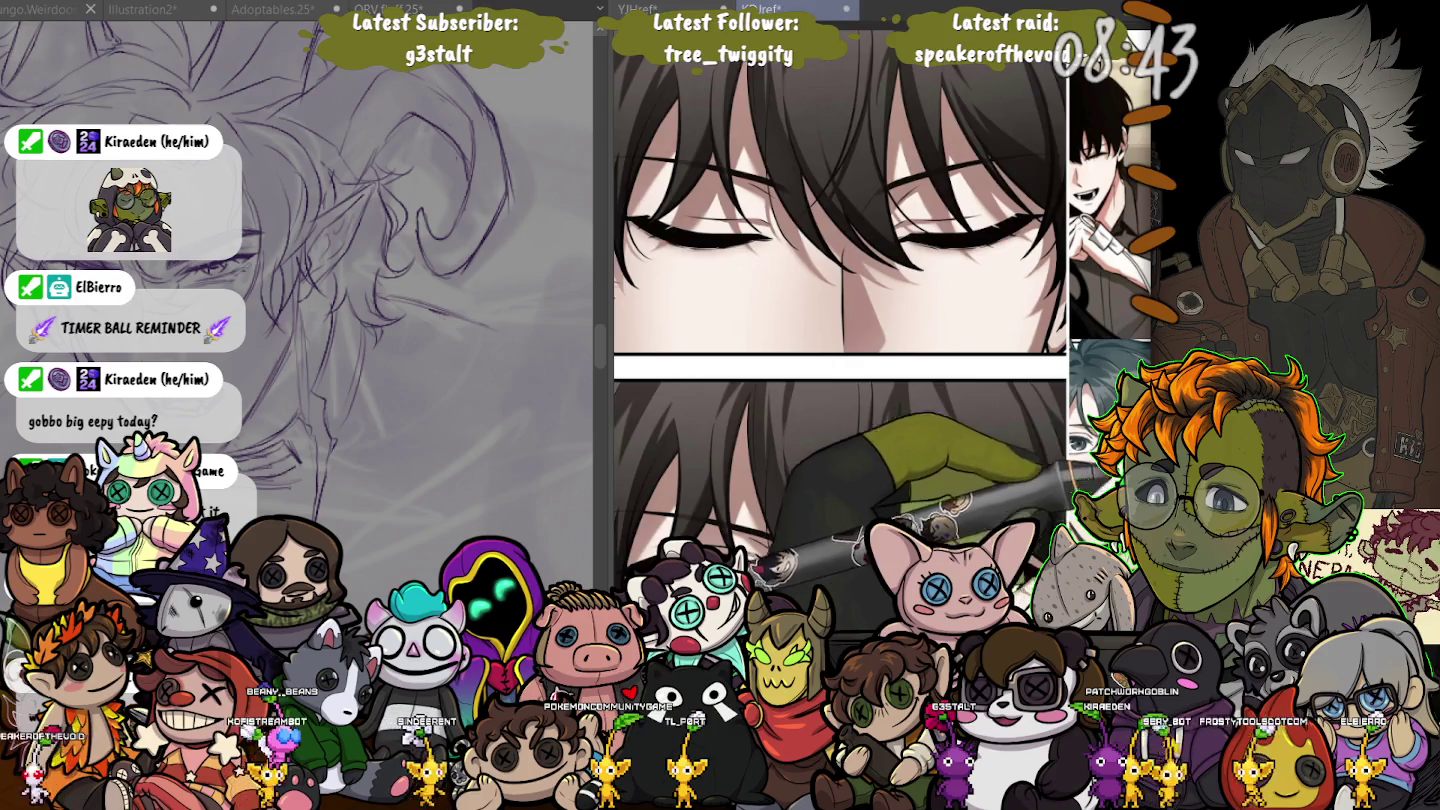
pyautogui.scroll(-10, 840, 330)
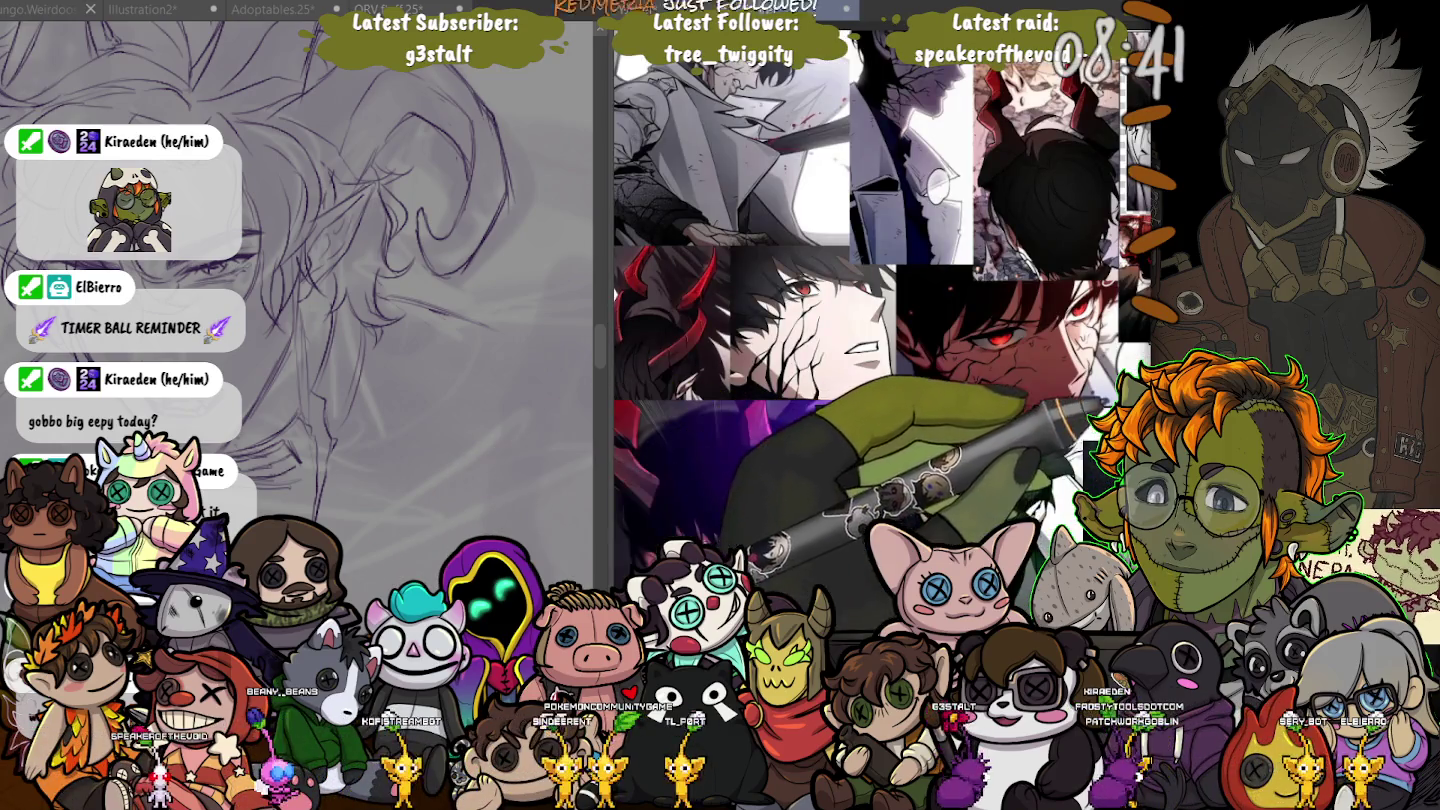
pyautogui.scroll(-10, 880, 280)
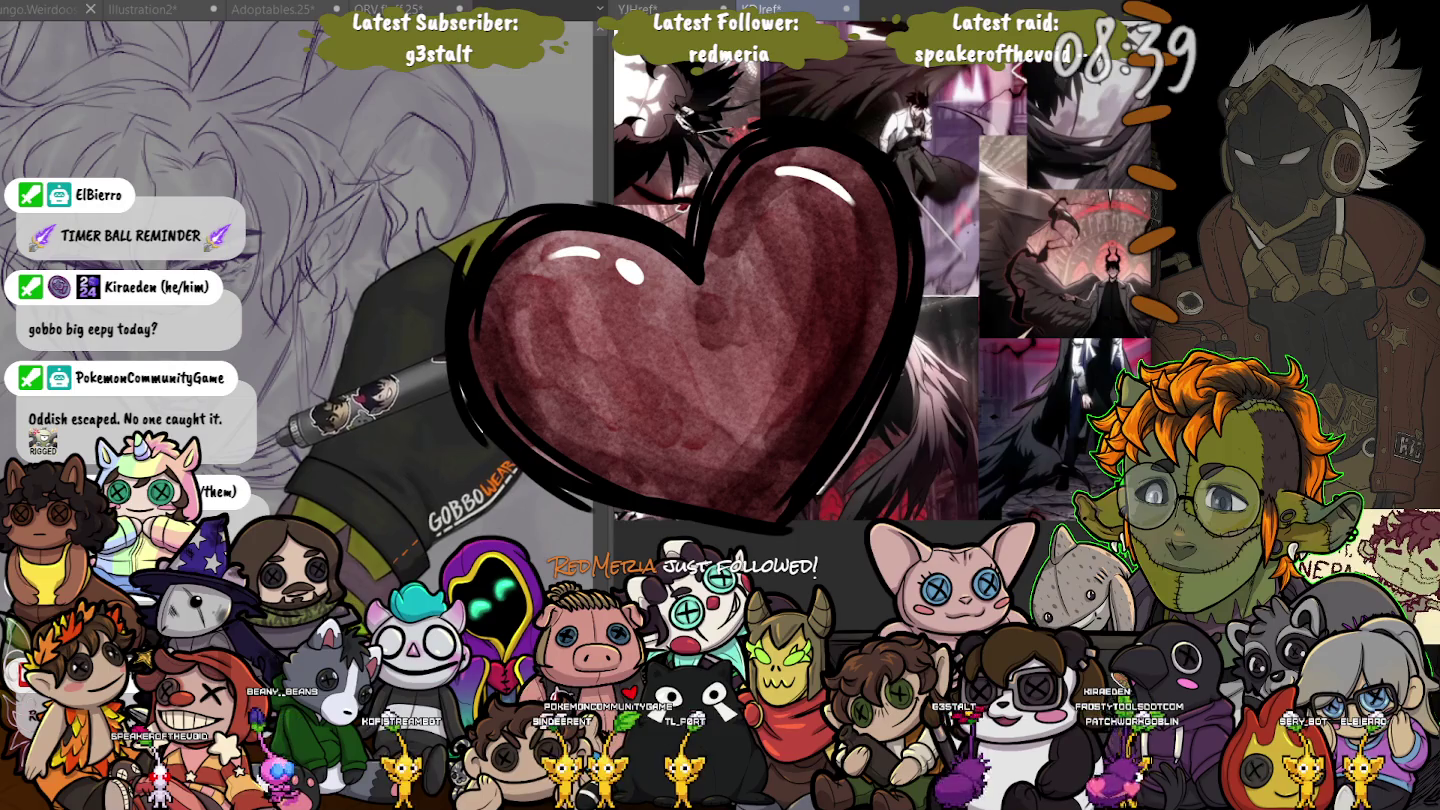
pyautogui.scroll(-10, 880, 301)
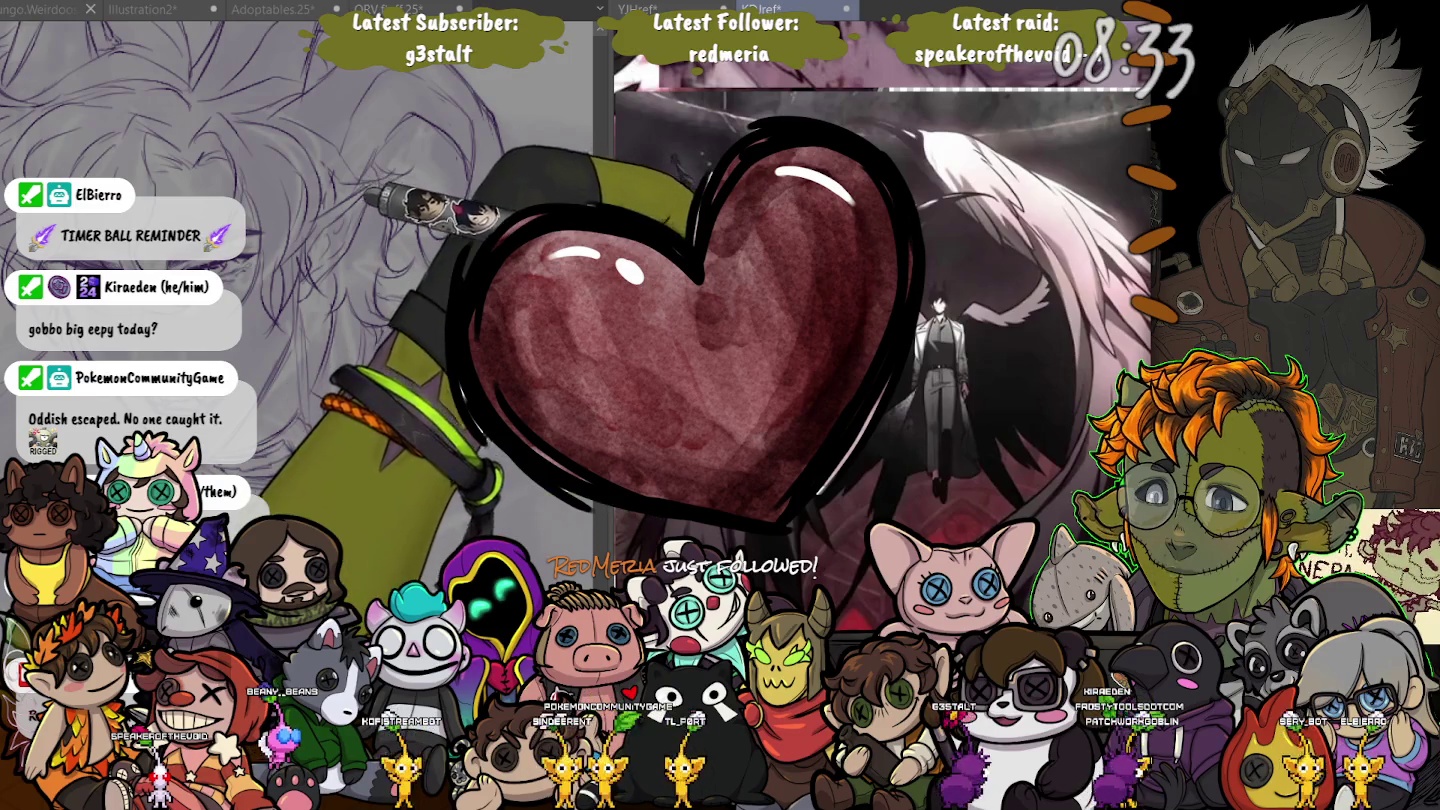
pyautogui.scroll(5, 880, 300)
pyautogui.scroll(-5, 880, 301)
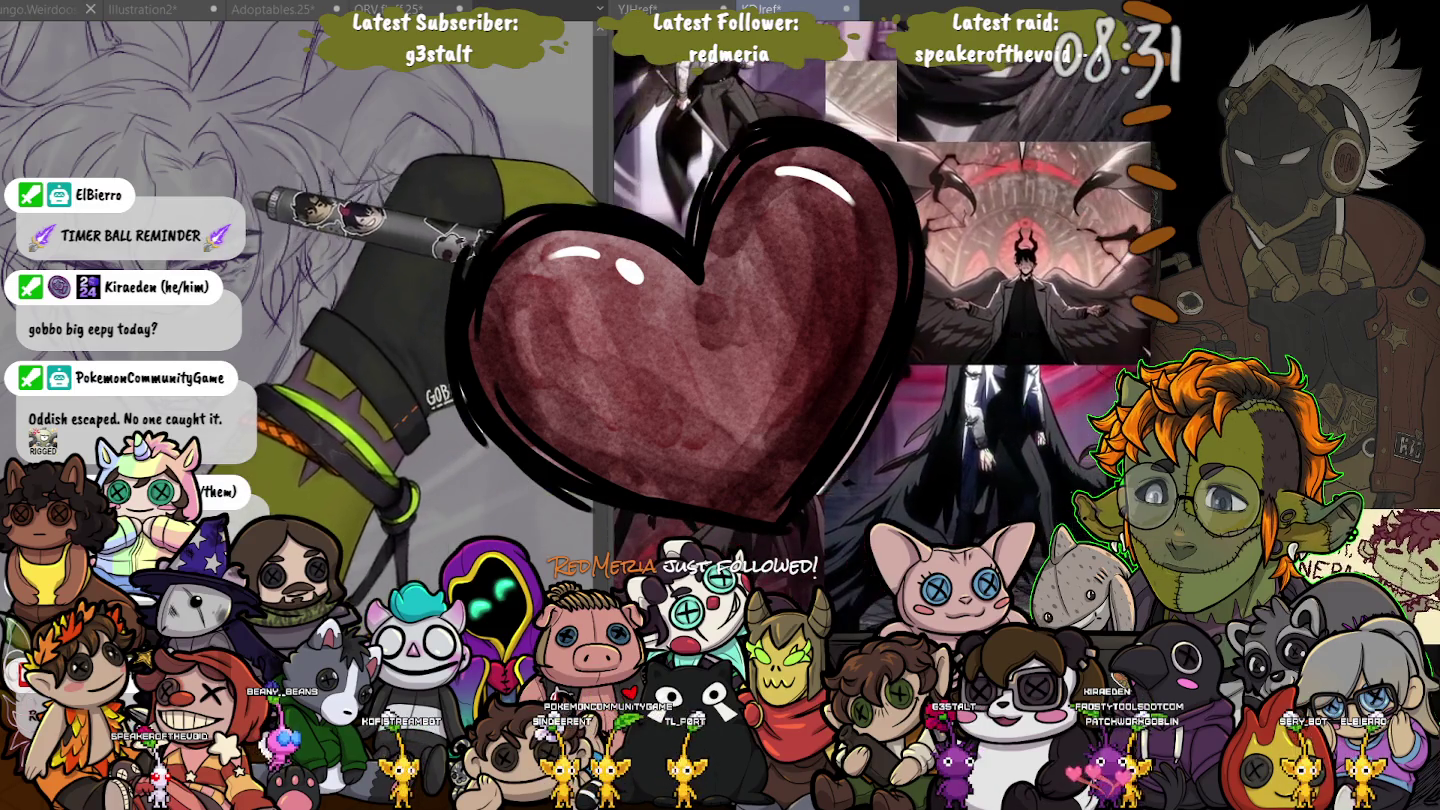
pyautogui.scroll(3, 880, 350)
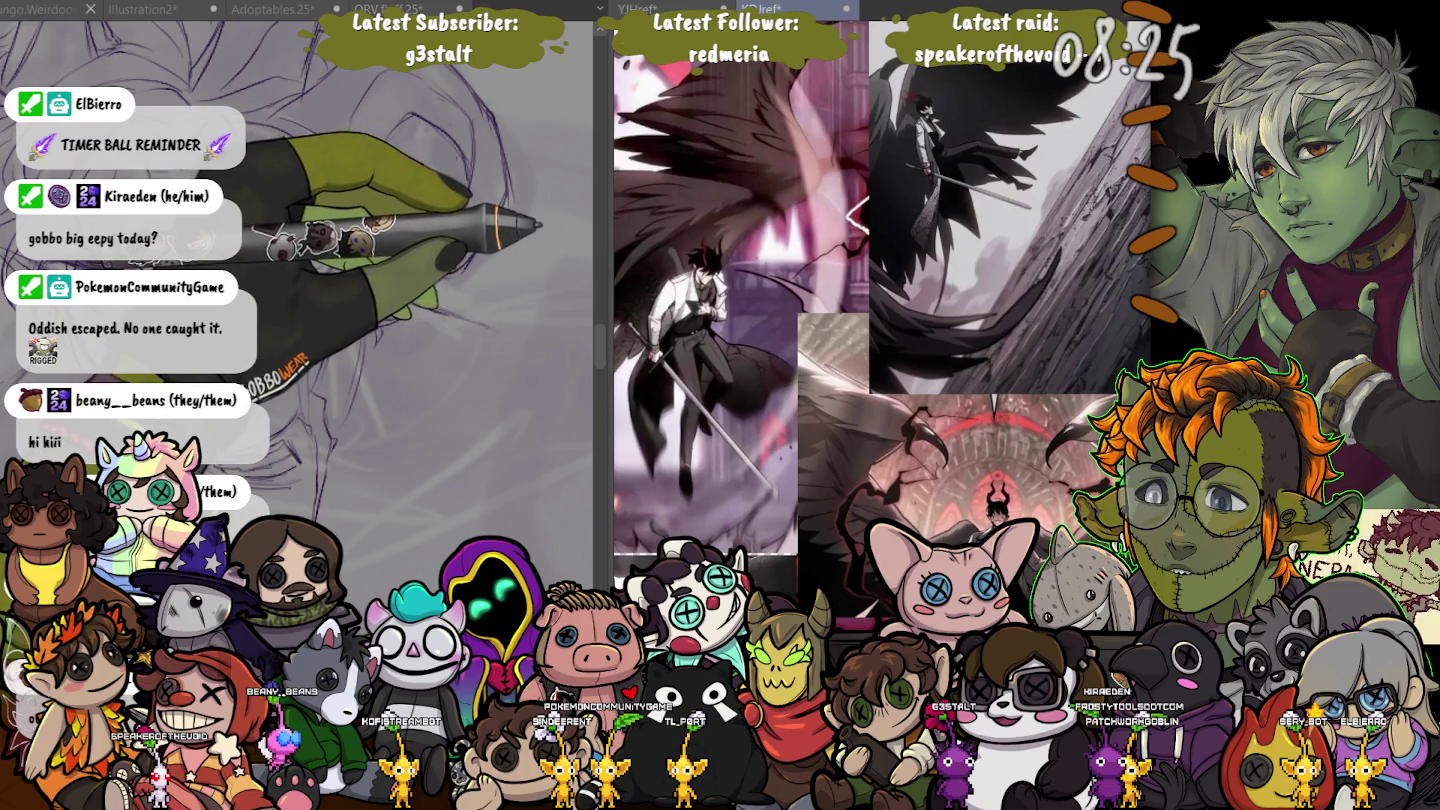
pyautogui.hotkey('ctrl', 'shift', 'Tab')
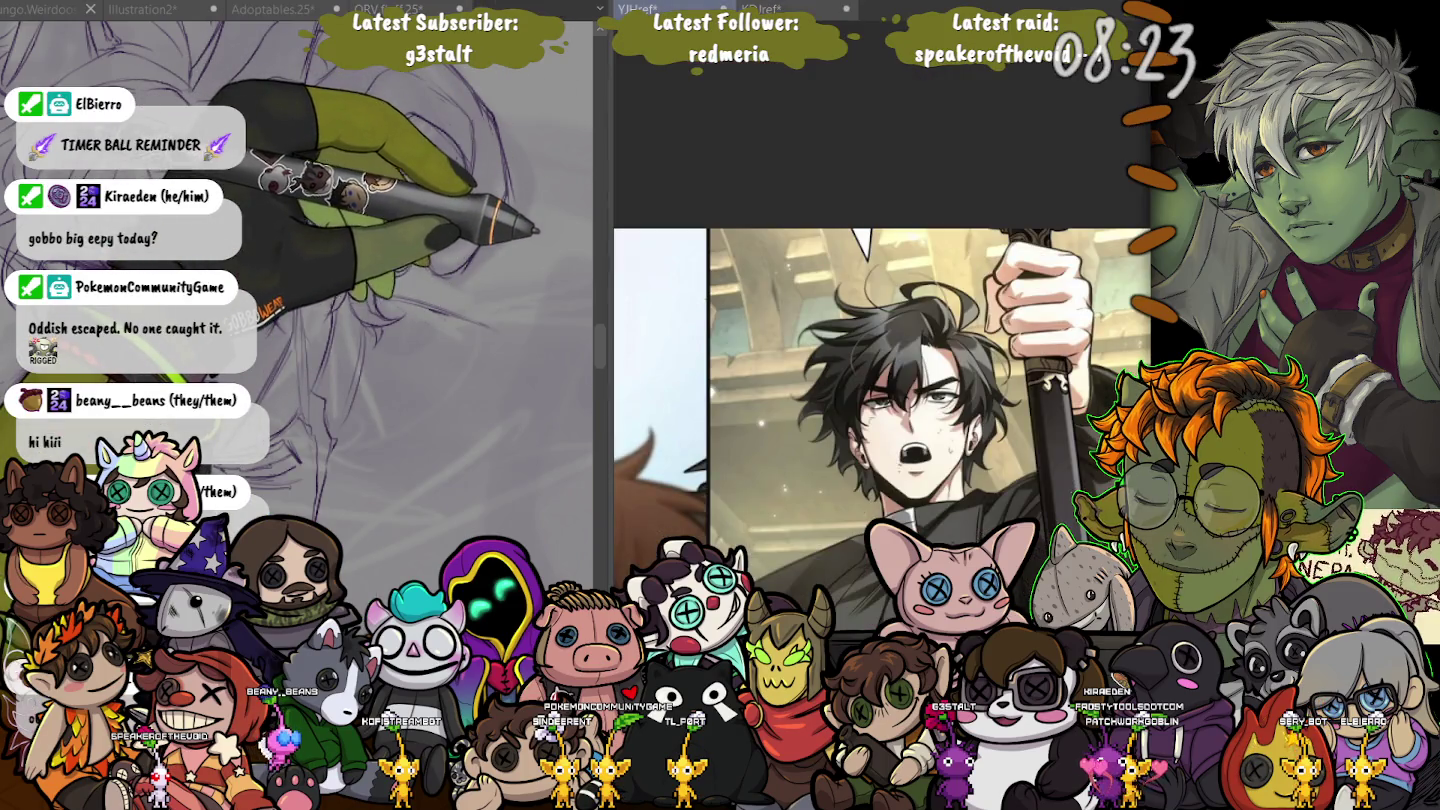
# - Widen the sketch canvas over the reference pane and centre the full figure, tilted
pyautogui.moveTo(603, 345); pyautogui.dragTo(1028, 346)
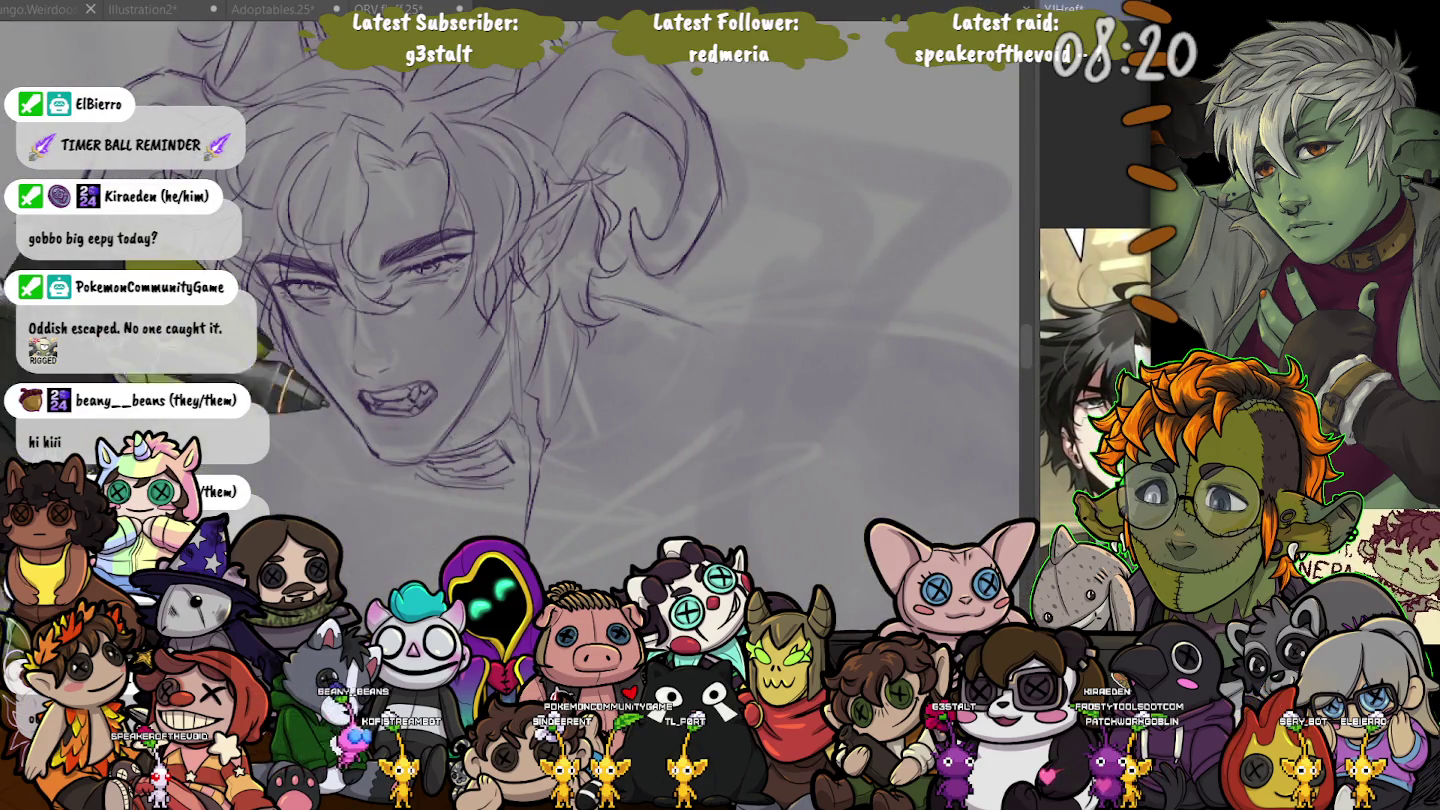
pyautogui.scroll(-2, 500, 280)
pyautogui.scroll(-2, 500, 280)
pyautogui.scroll(-1, 499, 280)
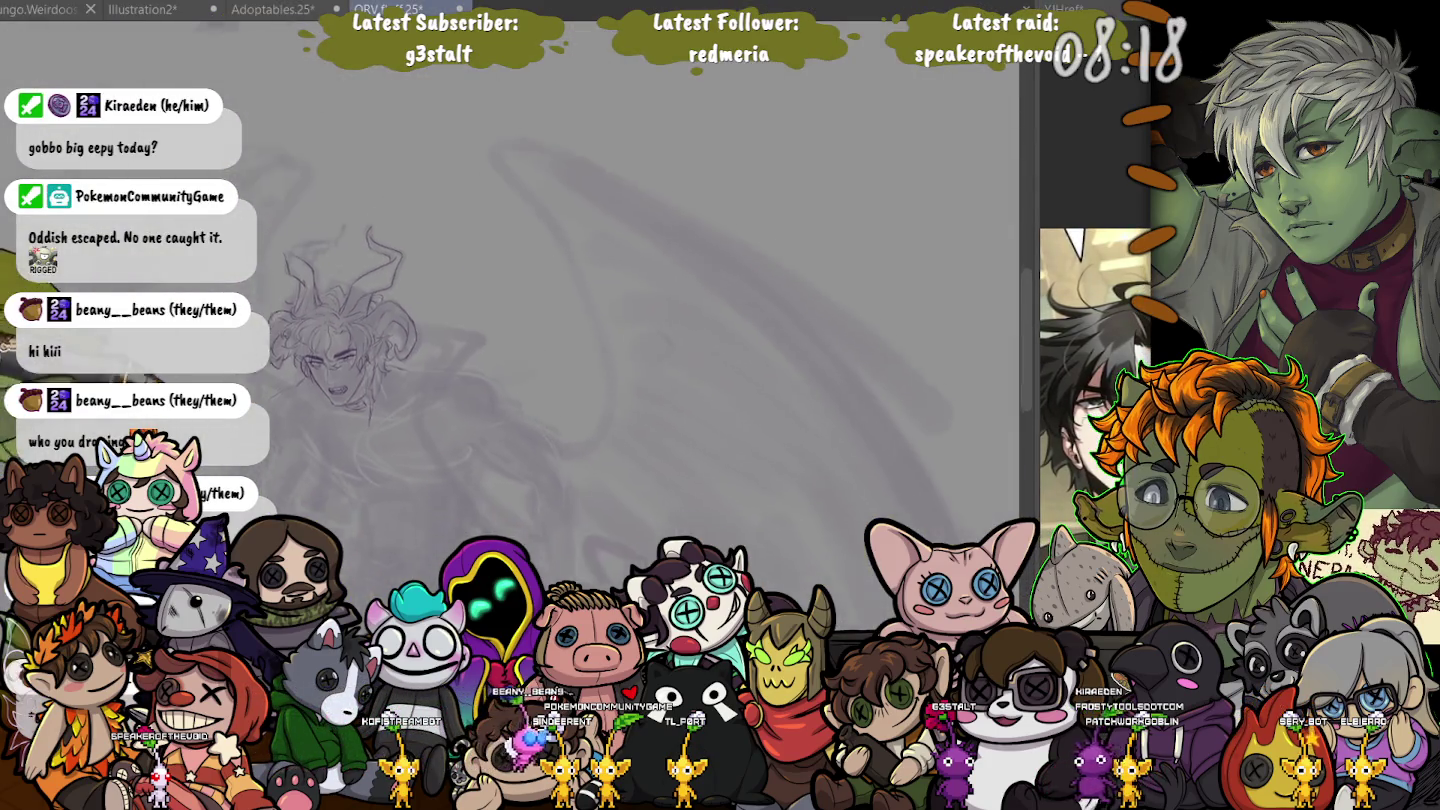
pyautogui.moveTo(515, 513); pyautogui.dragTo(625, 313)
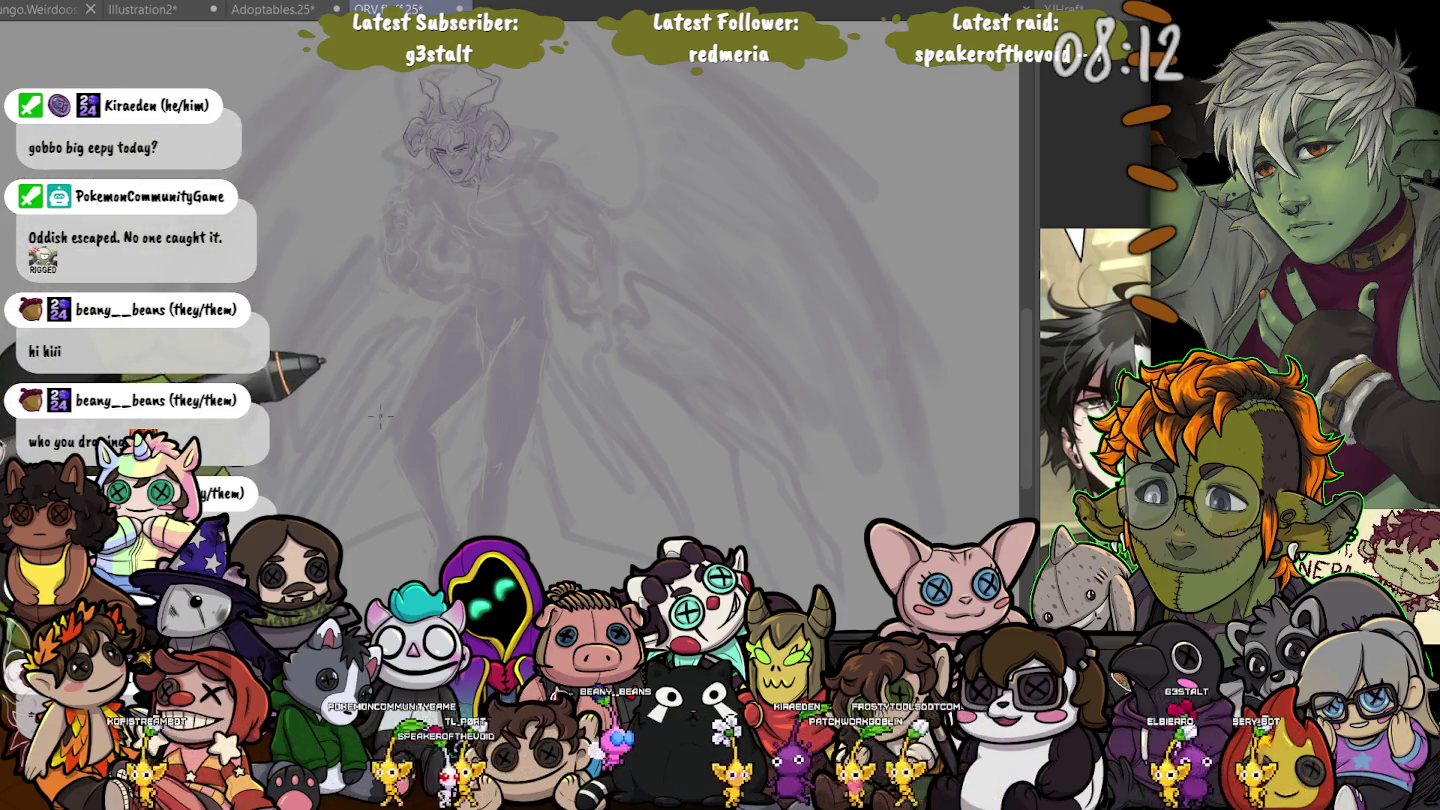
pyautogui.moveTo(381, 419); pyautogui.dragTo(346, 292)
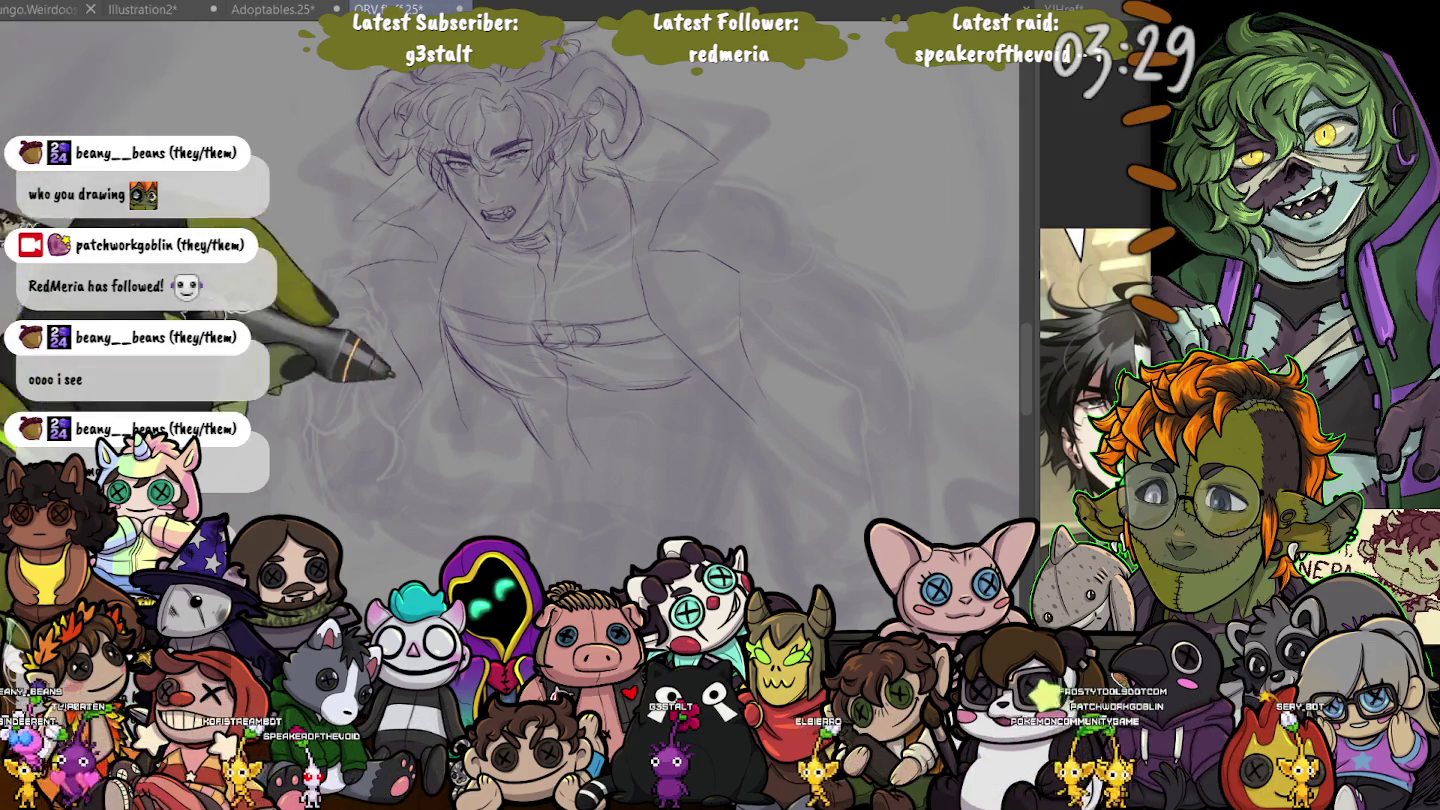
pyautogui.scroll(10, 378, 282)
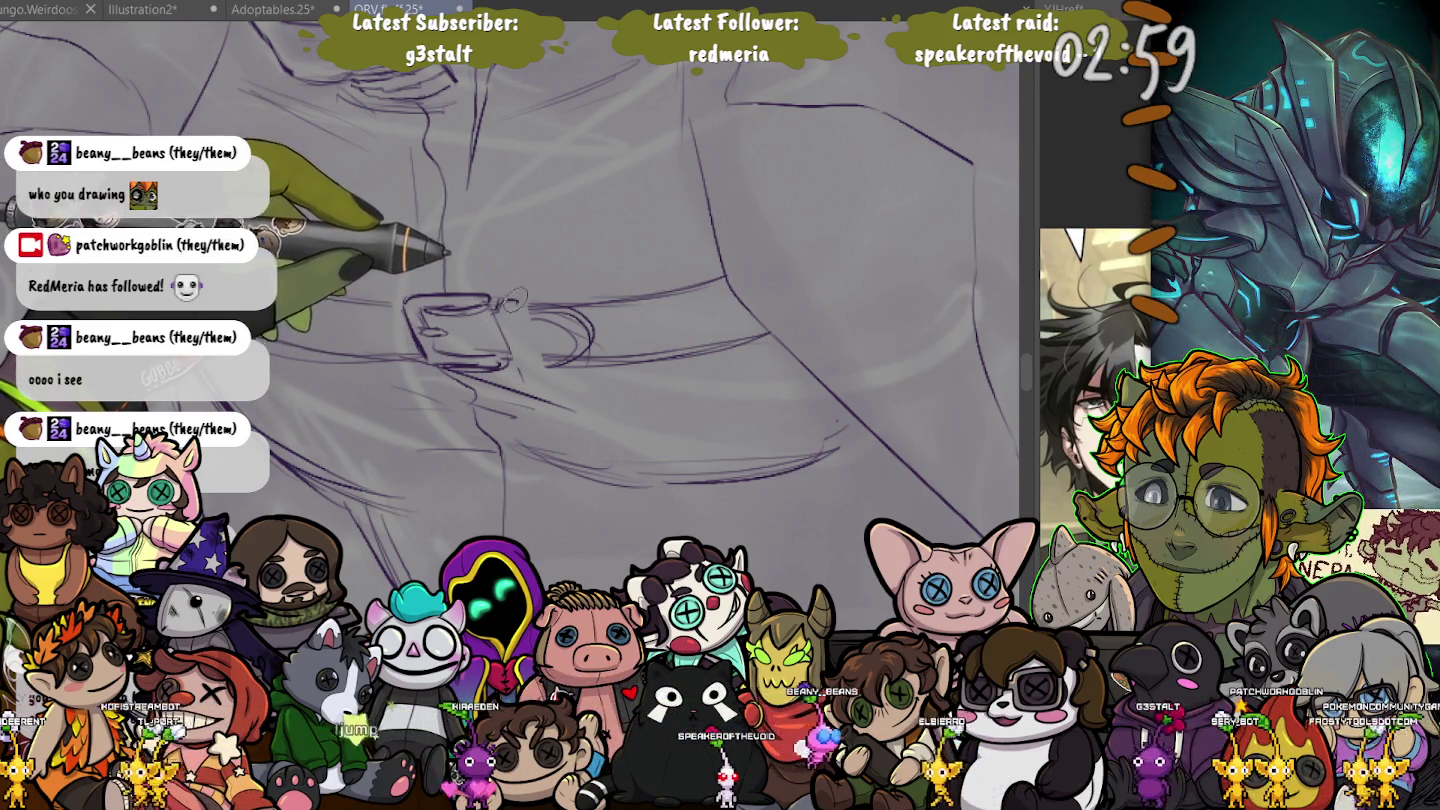
# - Sketch and strengthen the belt buckle outline, adding a line on its left edge
pyautogui.moveTo(507, 296); pyautogui.dragTo(525, 367)
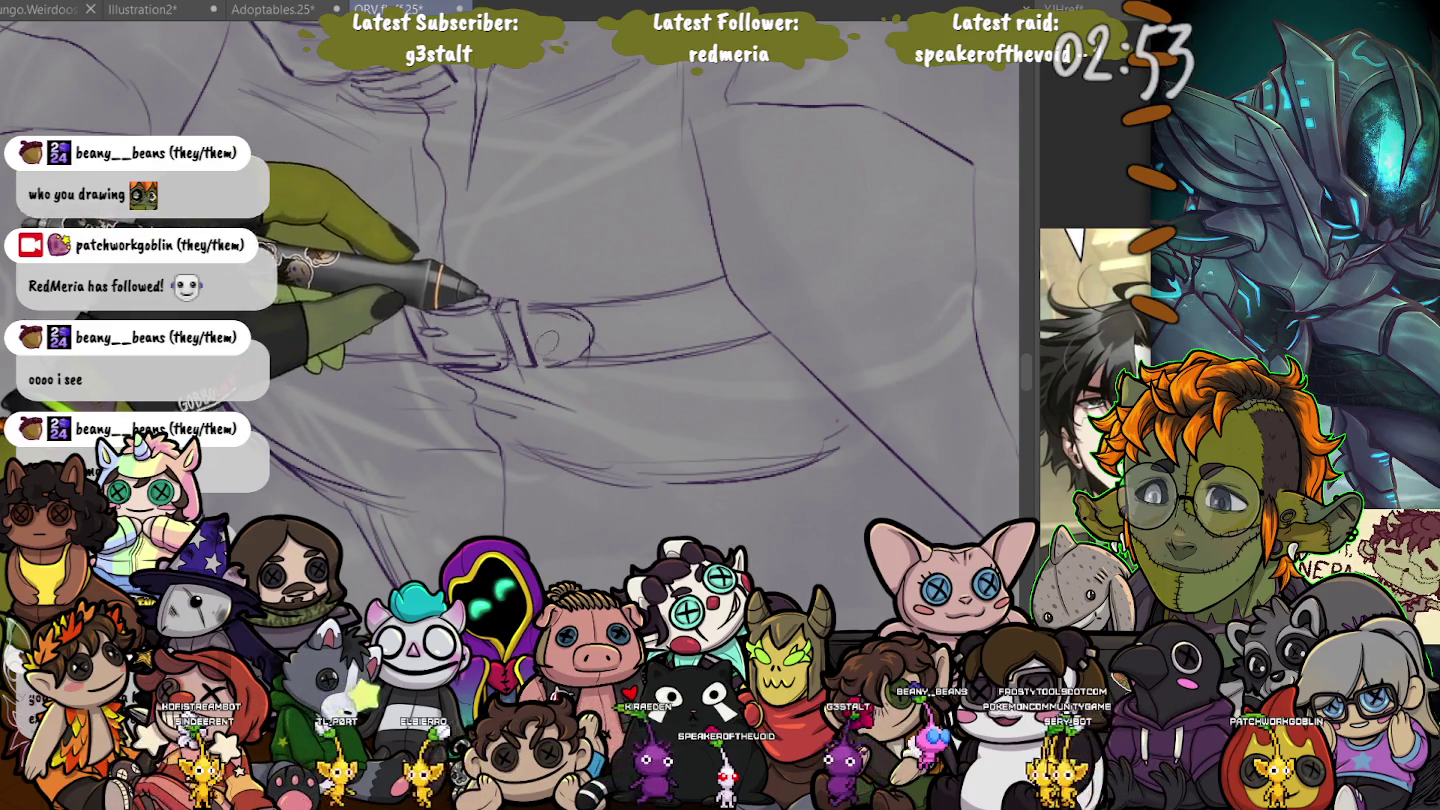
pyautogui.moveTo(519, 301); pyautogui.dragTo(537, 364)
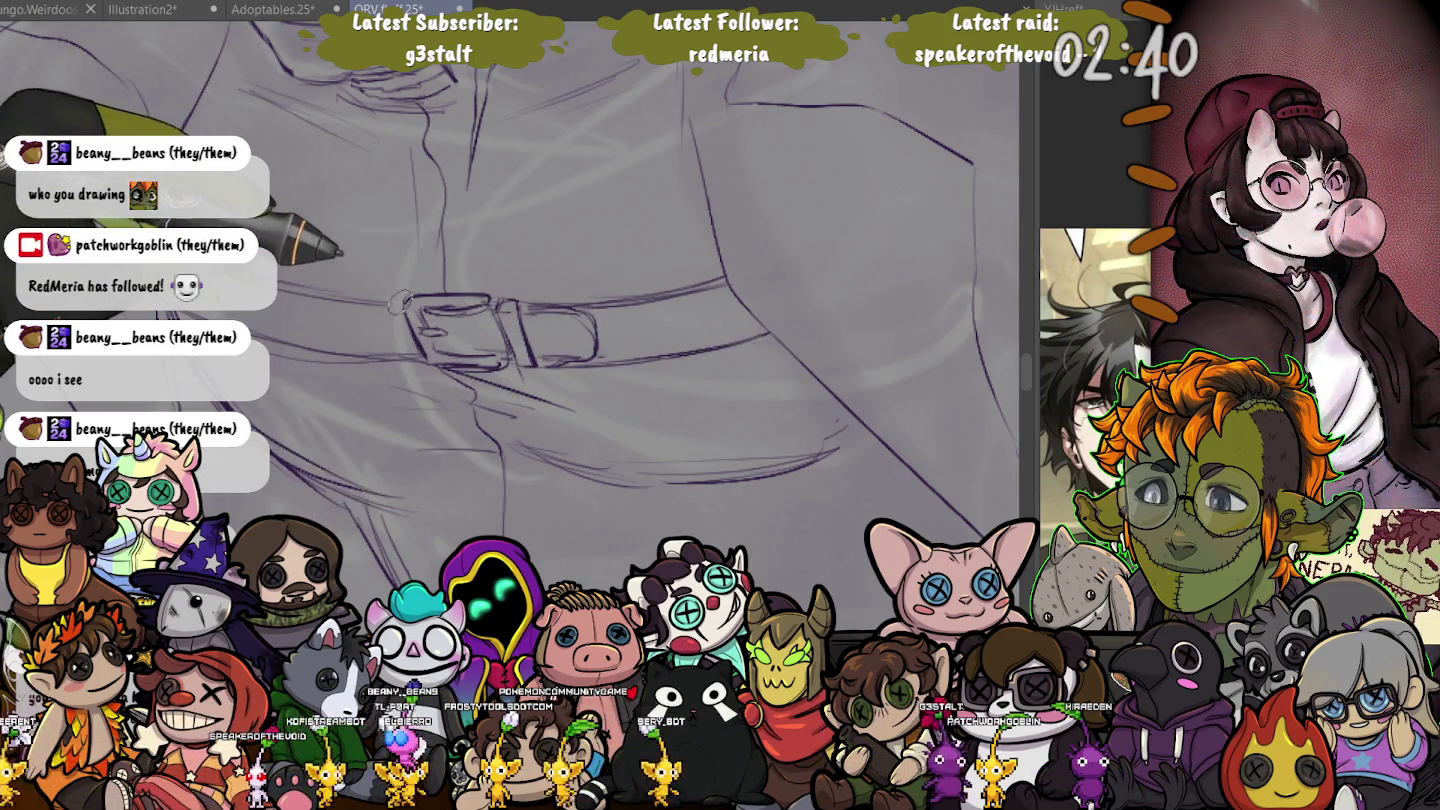
pyautogui.moveTo(403, 298); pyautogui.dragTo(412, 335)
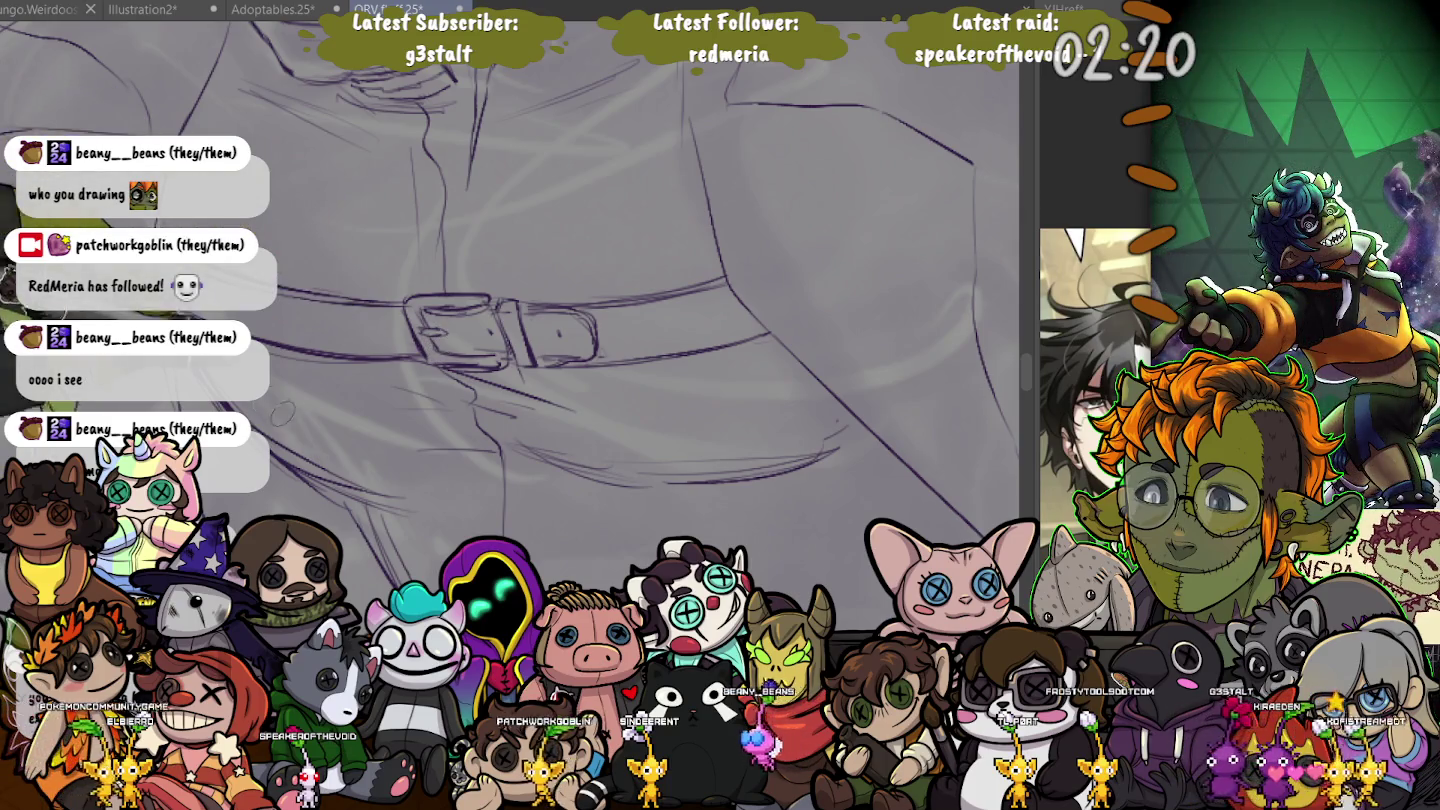
# - Lasso-select the belt buckle
pyautogui.scroll(-3, 282, 413)
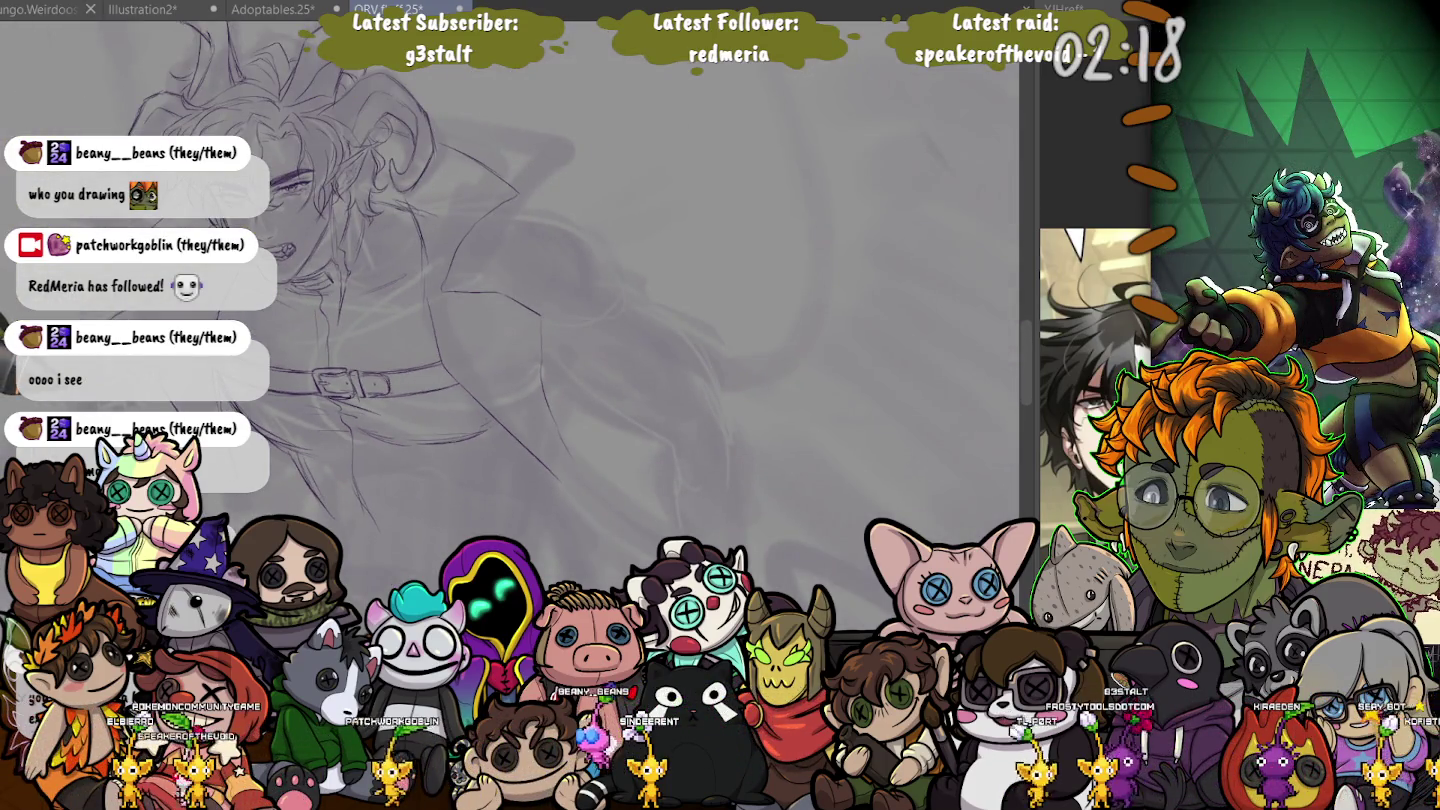
pyautogui.scroll(2, 563, 339)
pyautogui.scroll(2, 563, 339)
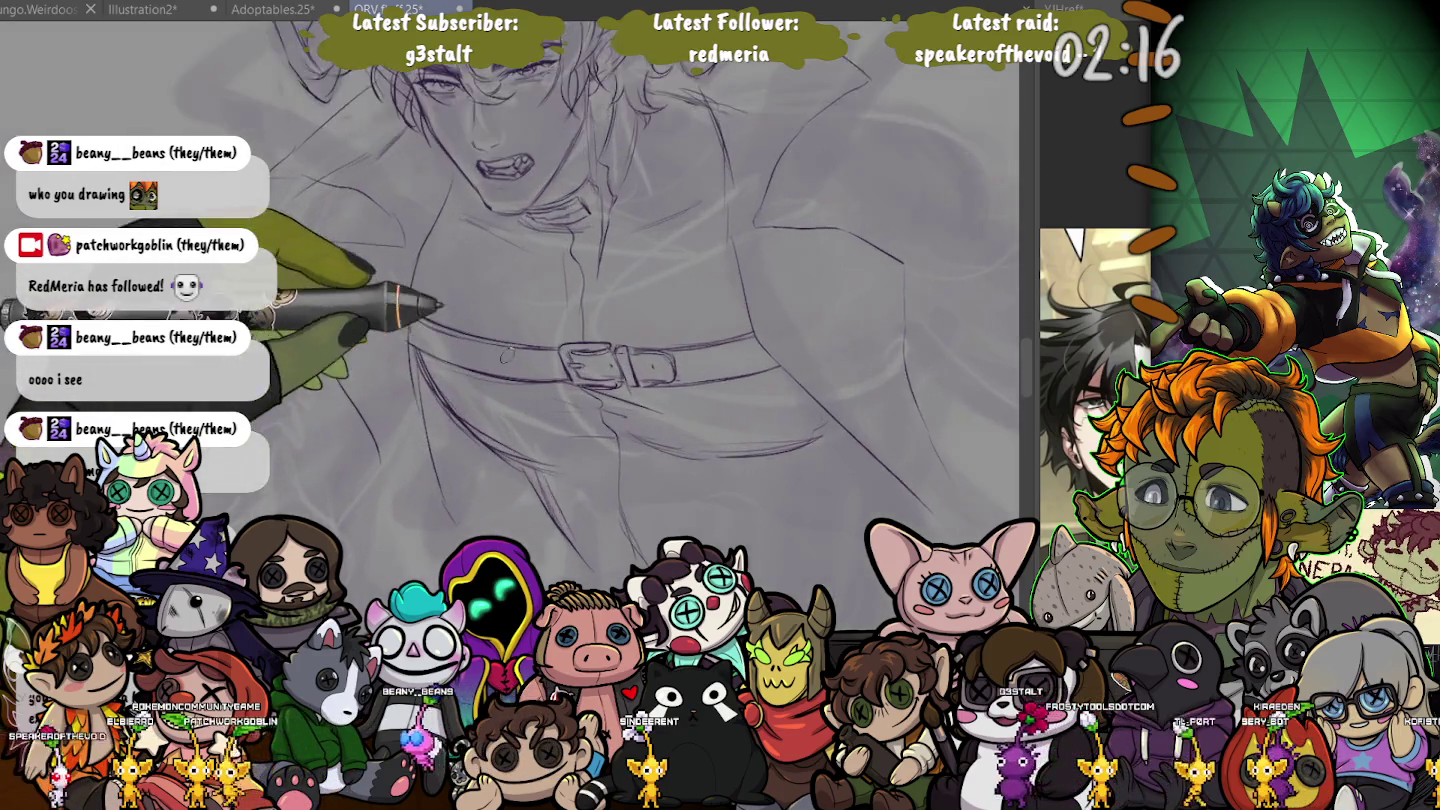
pyautogui.scroll(2, 562, 340)
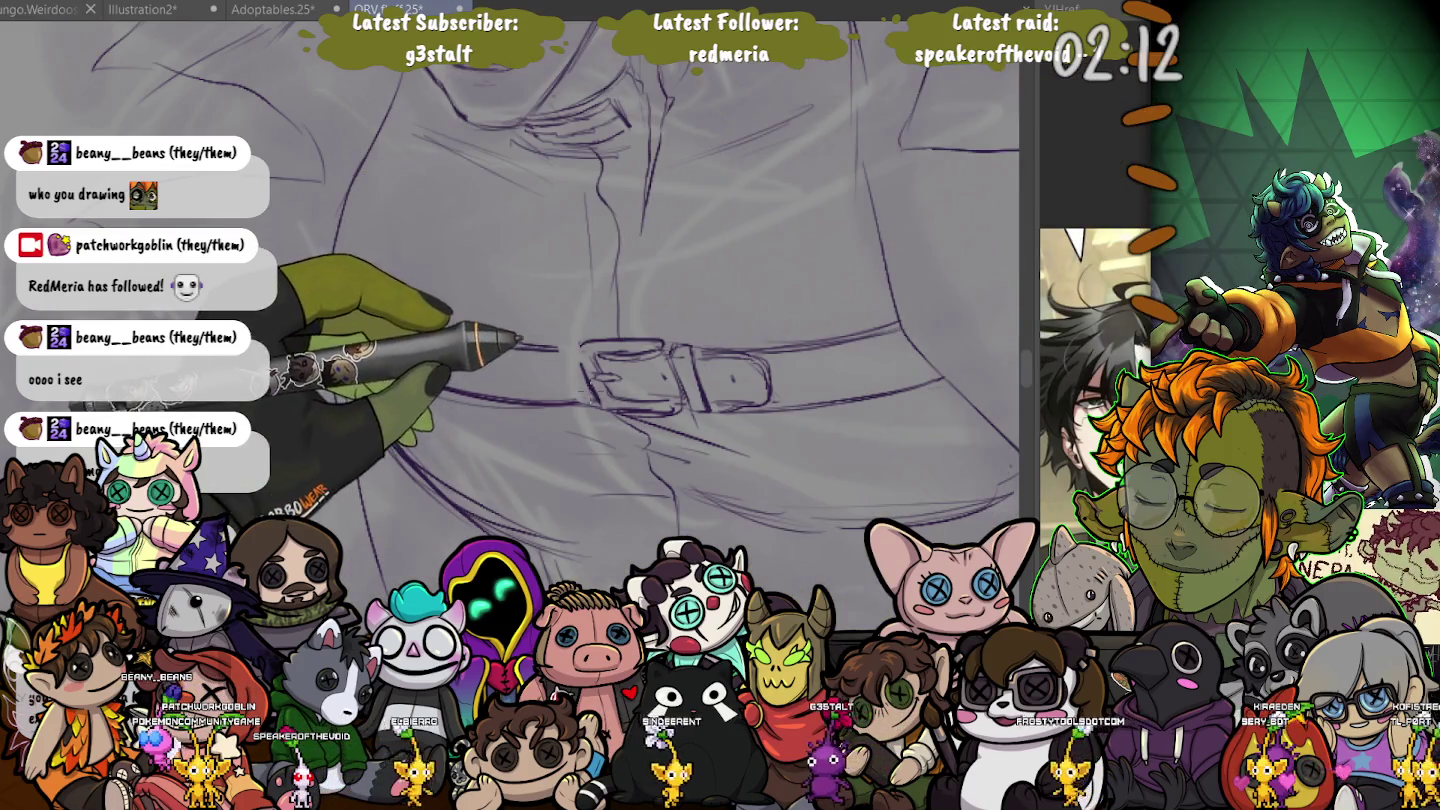
pyautogui.moveTo(640, 364); pyautogui.dragTo(590, 395)
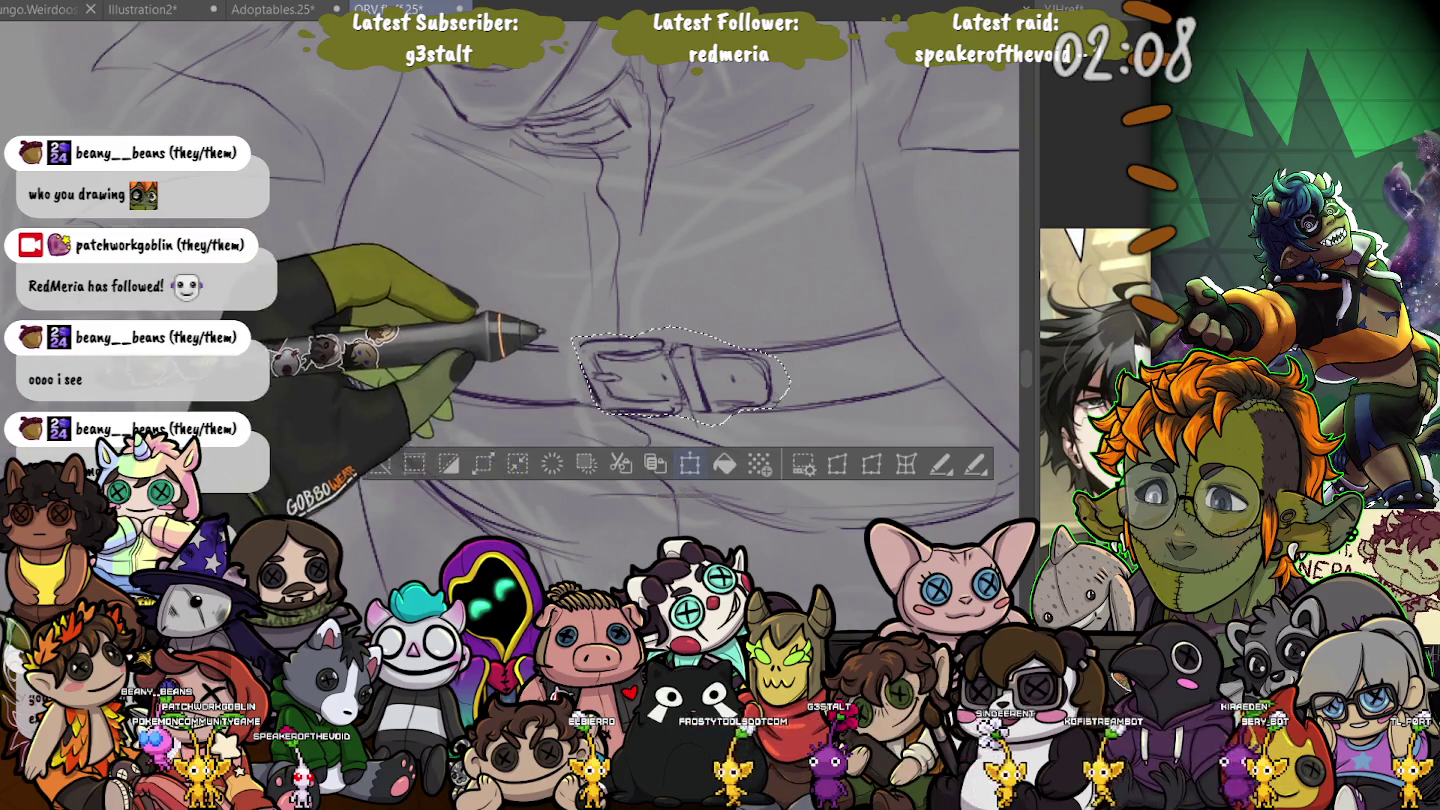
# - Transform the selected buckle slightly up and left, confirm it, and deselect
pyautogui.hotkey('ctrl', 't')
pyautogui.moveTo(654, 377); pyautogui.dragTo(652, 376)
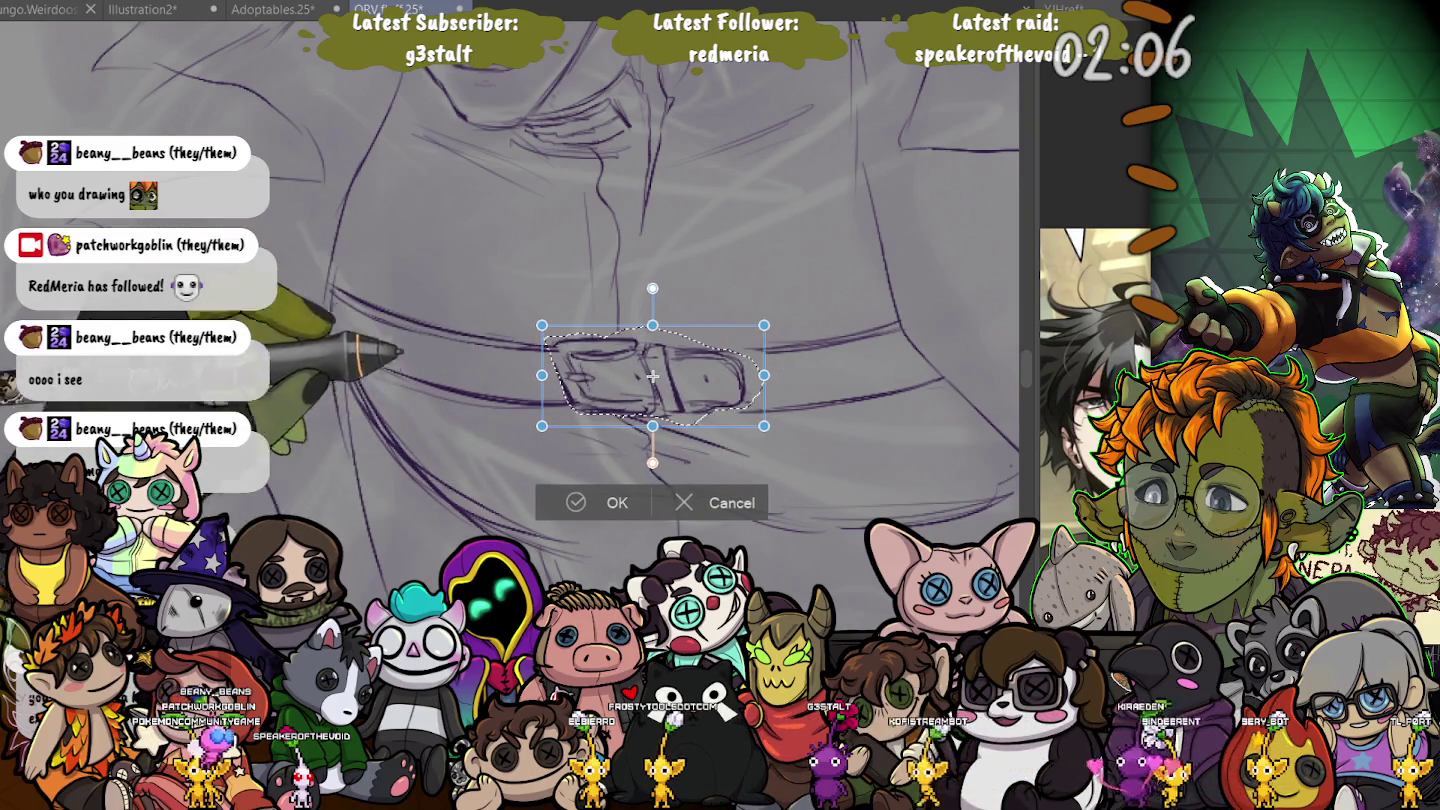
pyautogui.press('Return')
pyautogui.hotkey('ctrl', 'd')
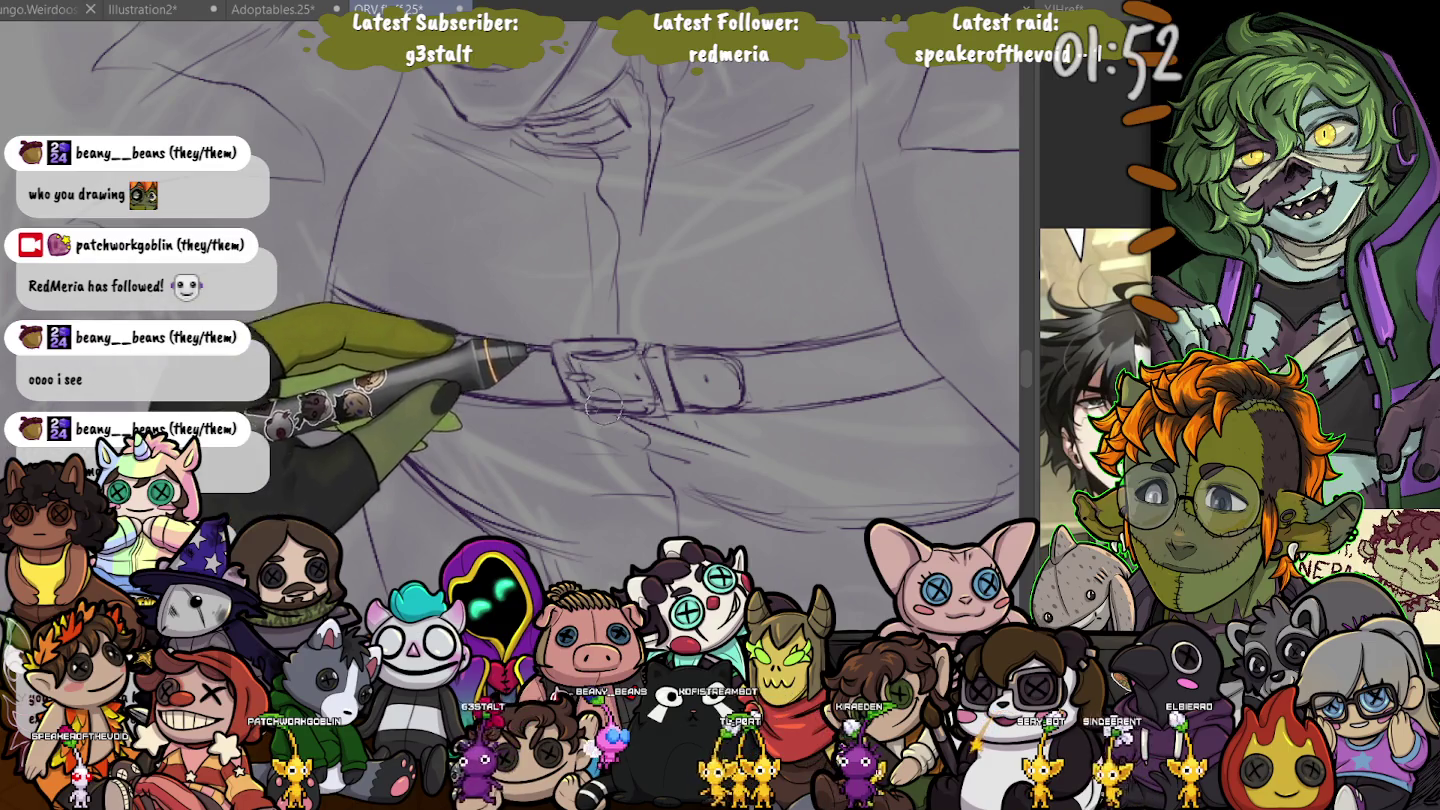
pyautogui.scroll(-3, 622, 415)
pyautogui.scroll(-2, 600, 380)
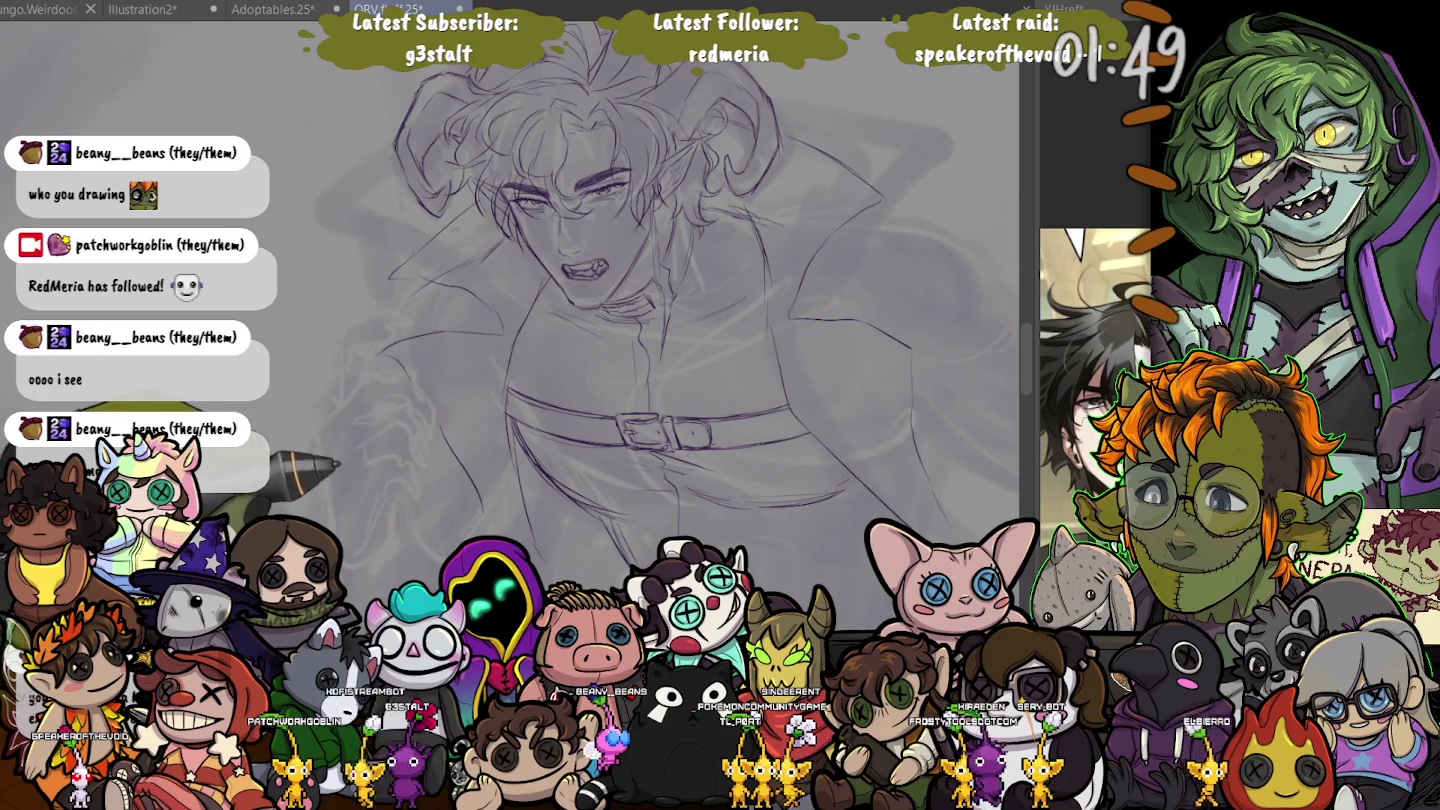
# - Sketch the outstretched right arm's contour lines down toward the hand area
pyautogui.moveTo(912, 216); pyautogui.dragTo(742, 126)
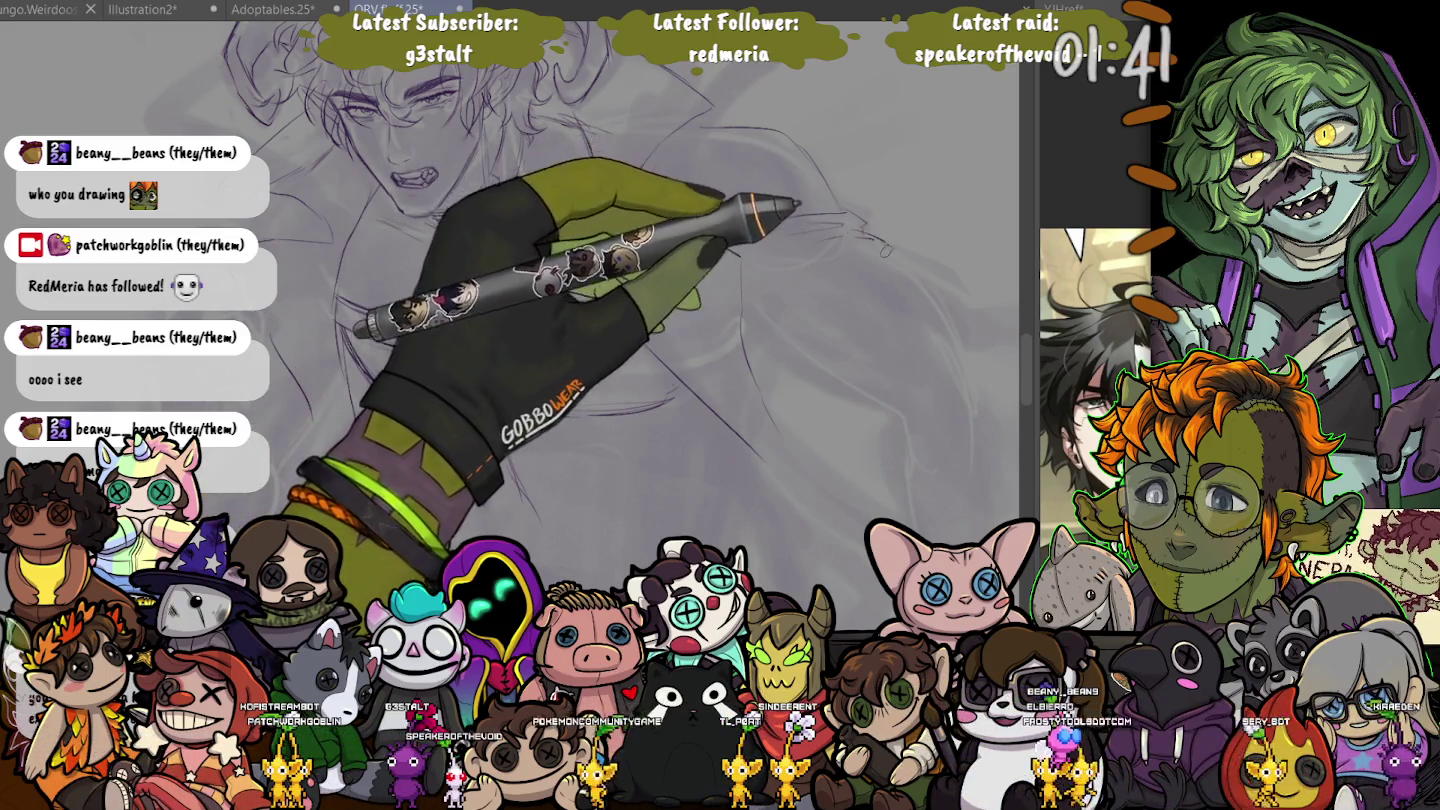
pyautogui.moveTo(885, 250); pyautogui.dragTo(803, 228)
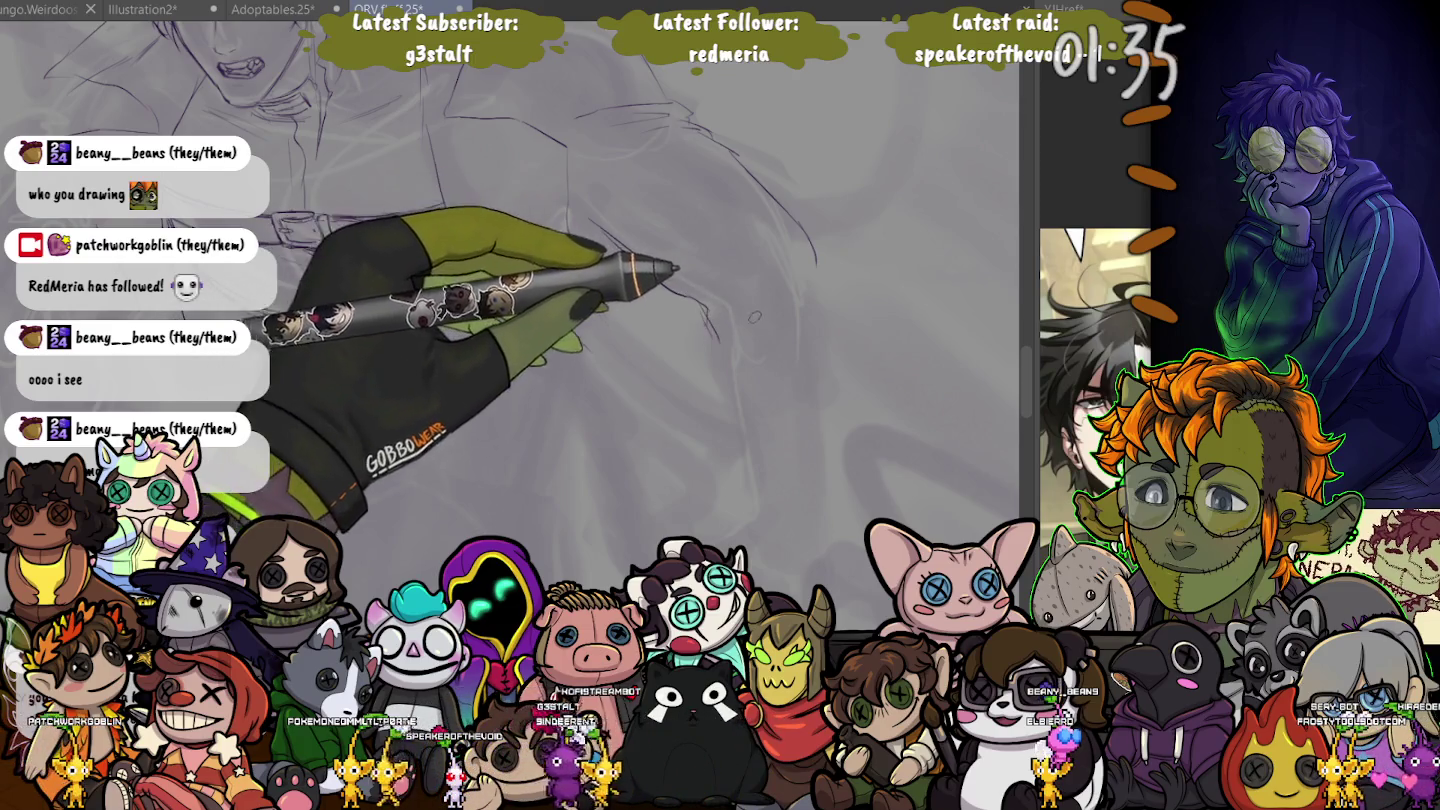
pyautogui.moveTo(703, 320)
pyautogui.mouseDown()
pyautogui.moveTo(822, 416)
pyautogui.moveTo(847, 365)
pyautogui.moveTo(857, 408)
pyautogui.mouseUp()
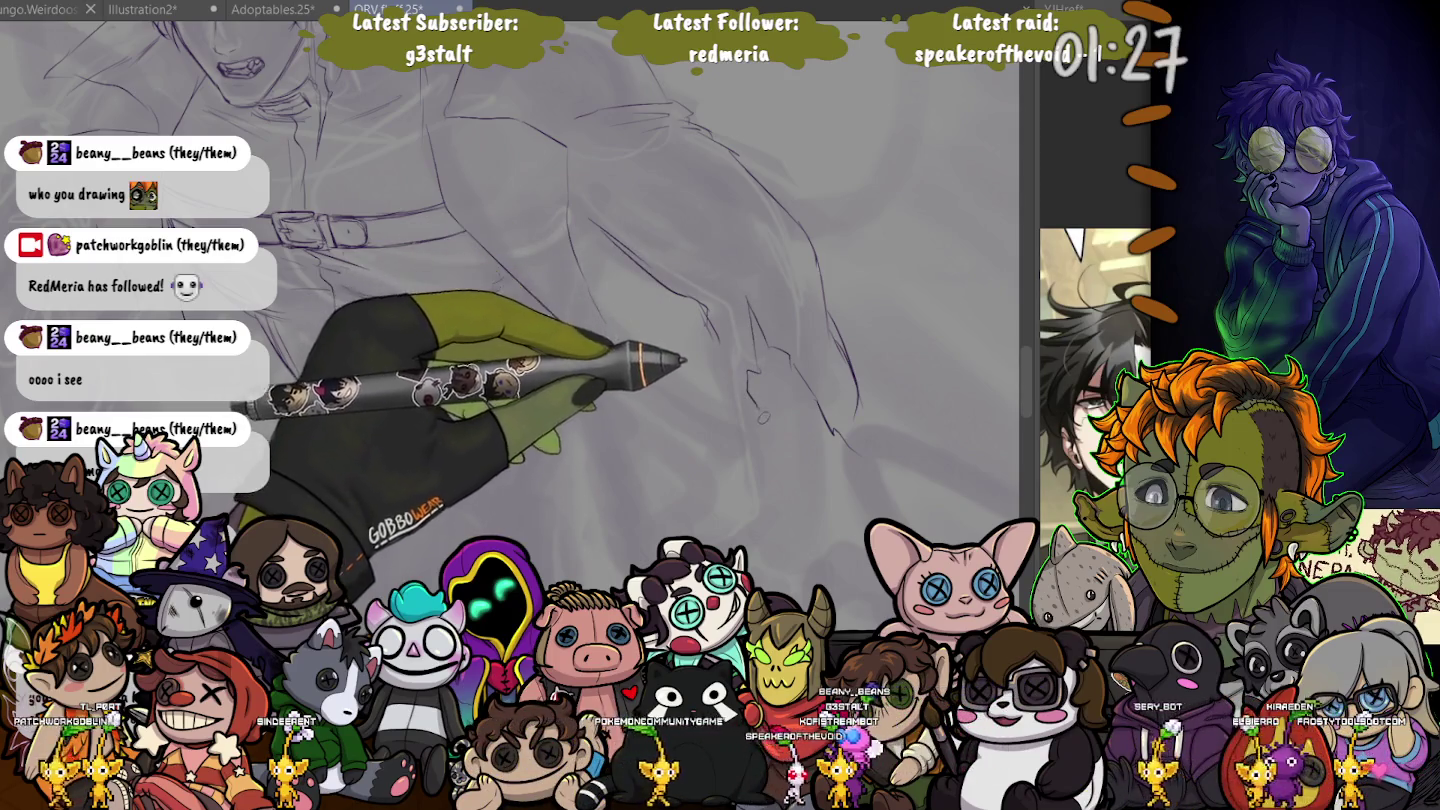
pyautogui.moveTo(735, 395)
pyautogui.mouseDown()
pyautogui.moveTo(785, 468)
pyautogui.moveTo(768, 442)
pyautogui.mouseUp()
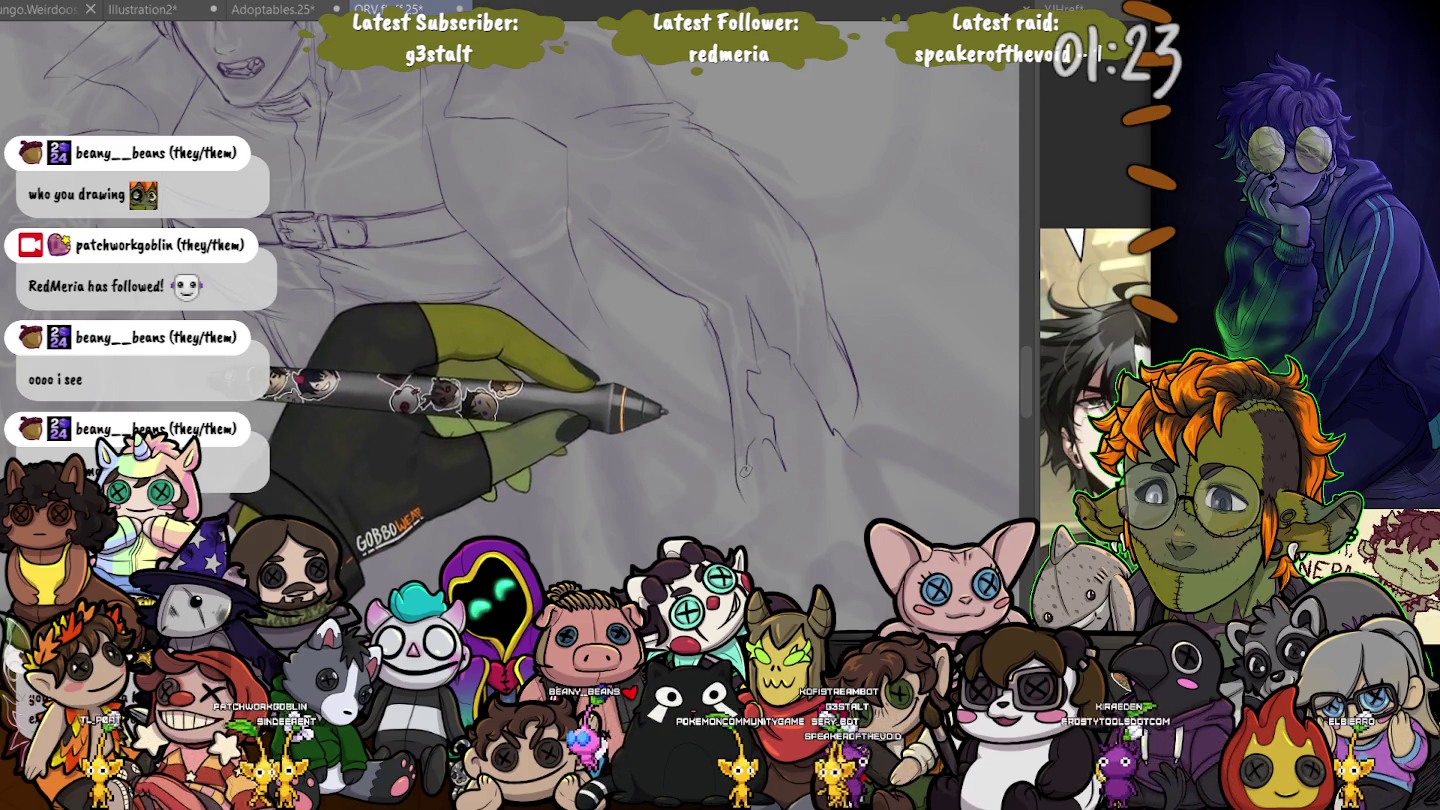
pyautogui.scroll(-2, 669, 405)
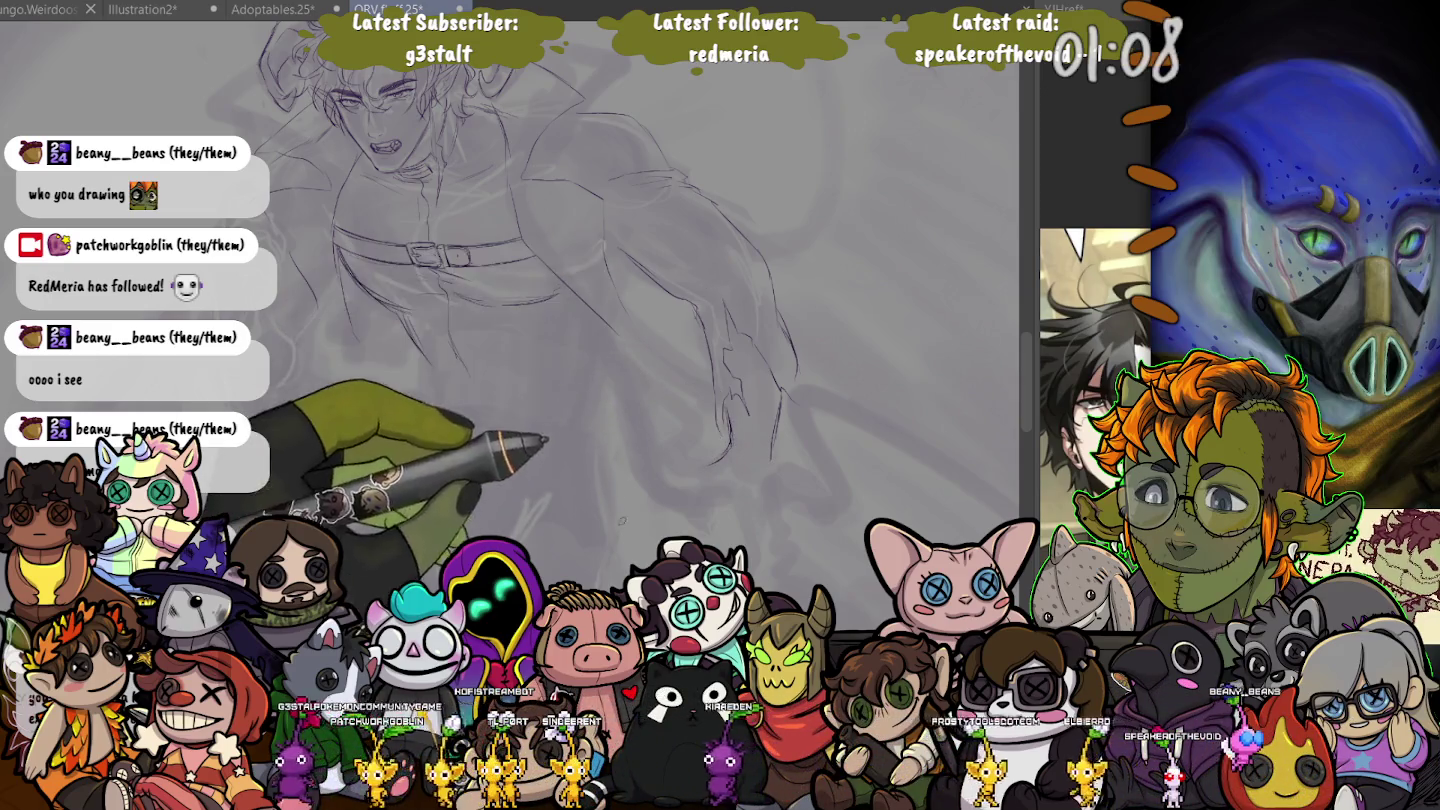
pyautogui.moveTo(544, 440); pyautogui.dragTo(580, 298)
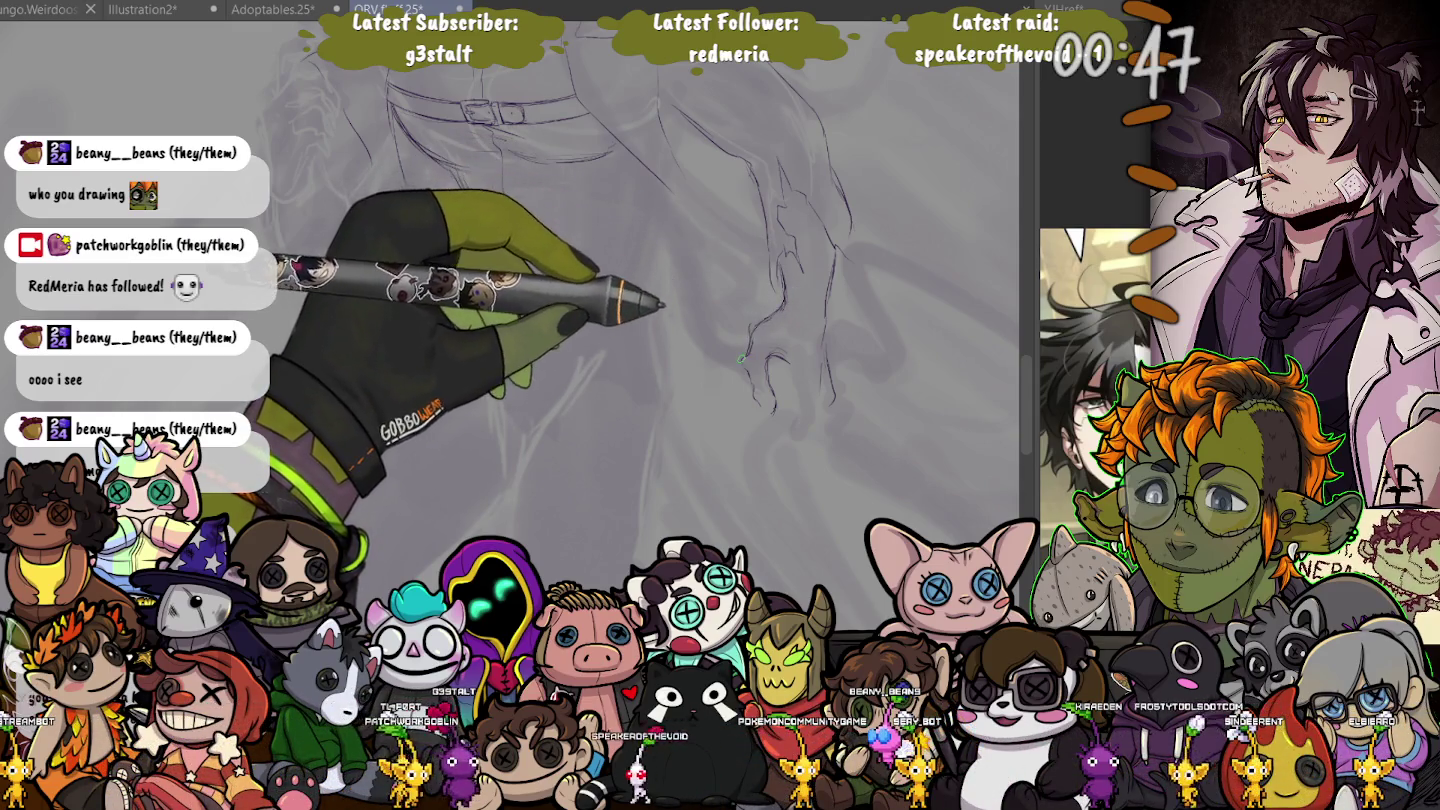
pyautogui.scroll(-3, 700, 301)
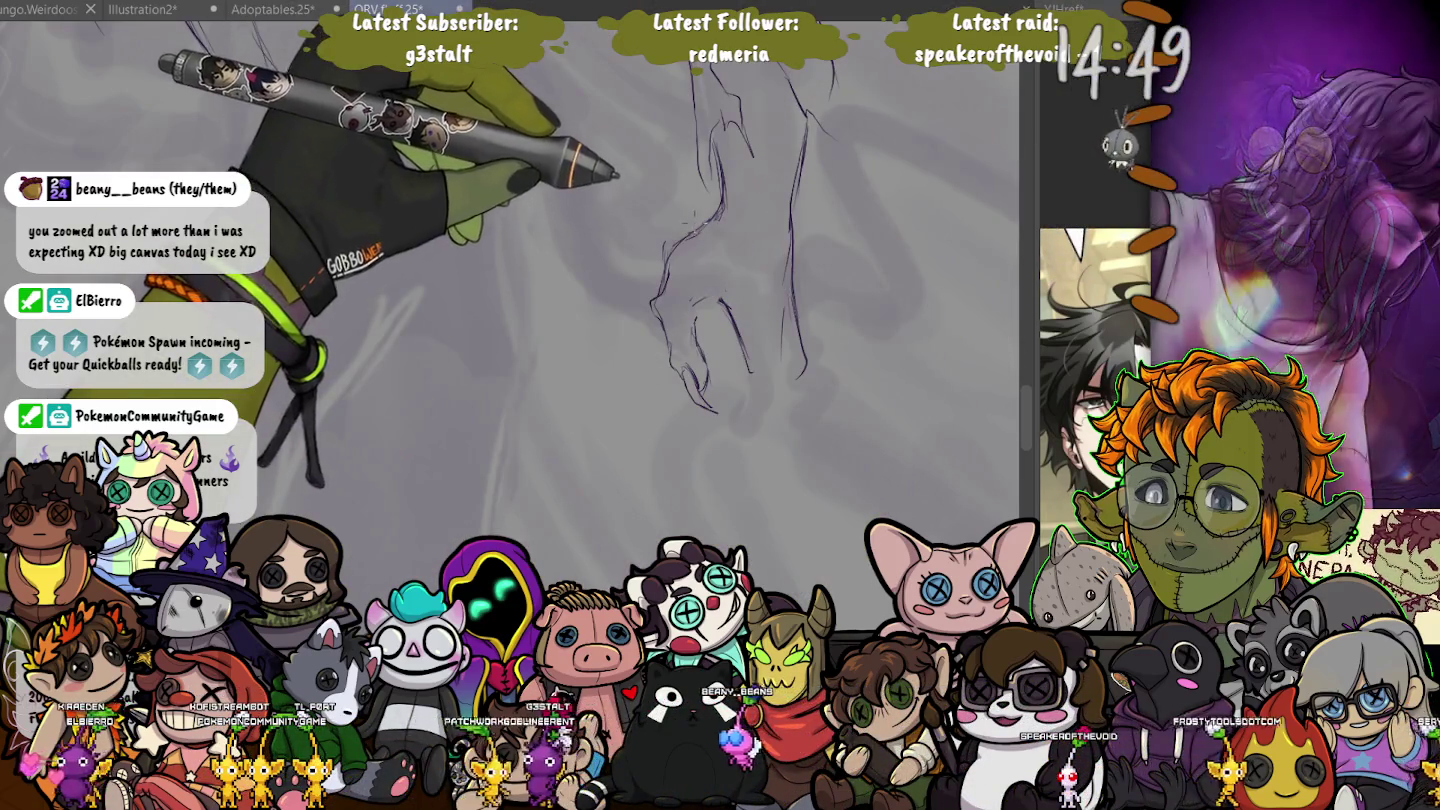
# - Lasso the hand and transform it slightly down and right, then deselect
pyautogui.moveTo(685, 216); pyautogui.dragTo(658, 232)
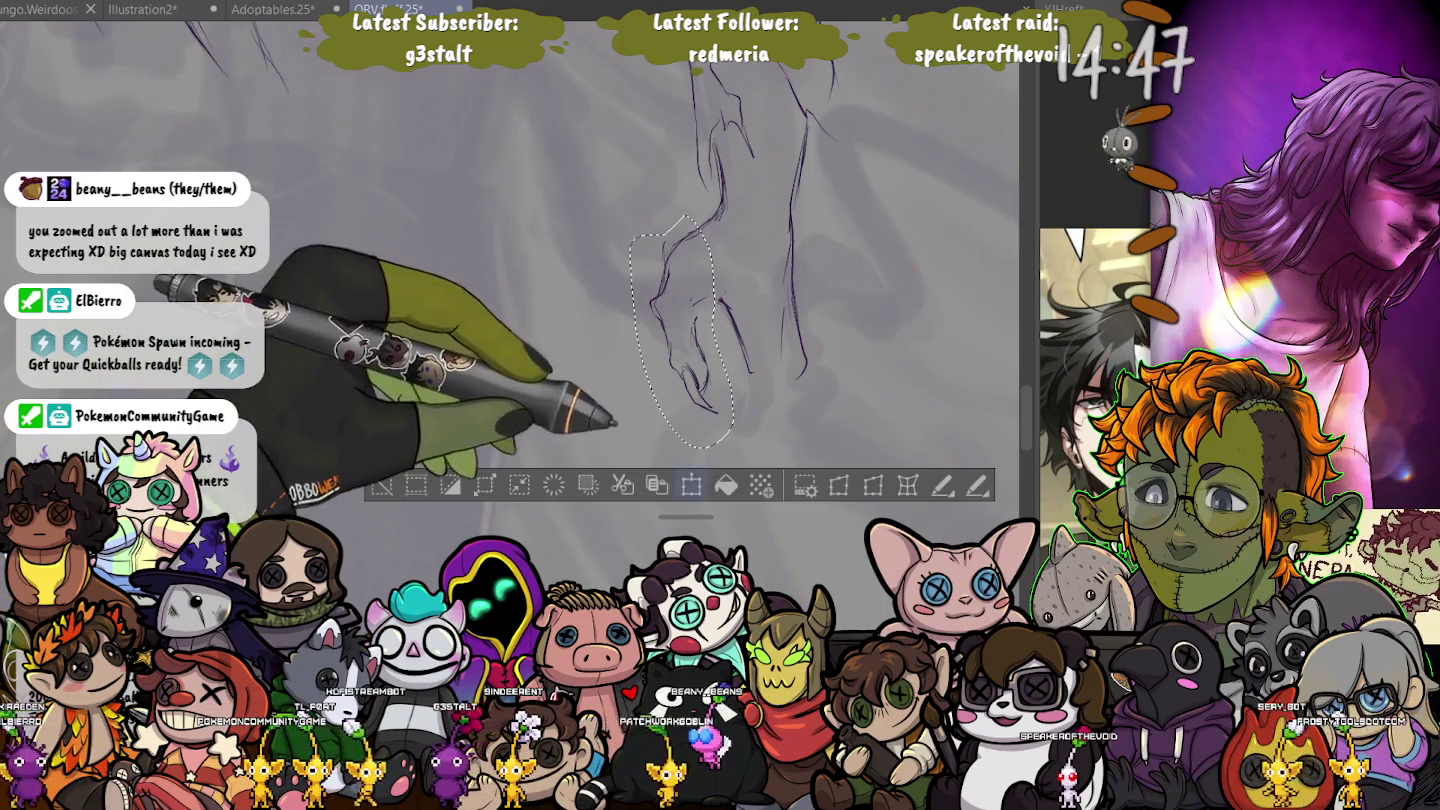
pyautogui.click(691, 485)
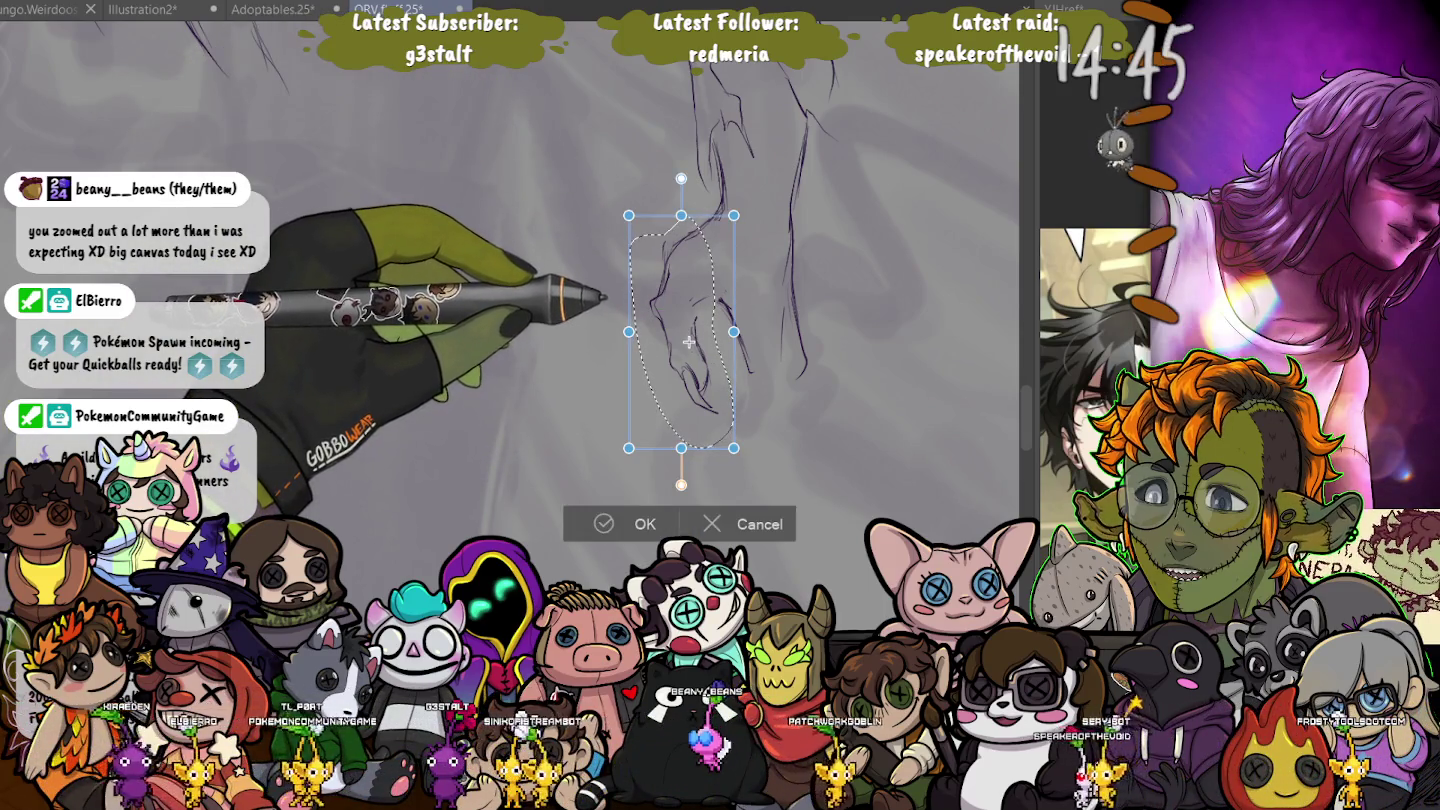
pyautogui.moveTo(681, 328); pyautogui.dragTo(692, 340)
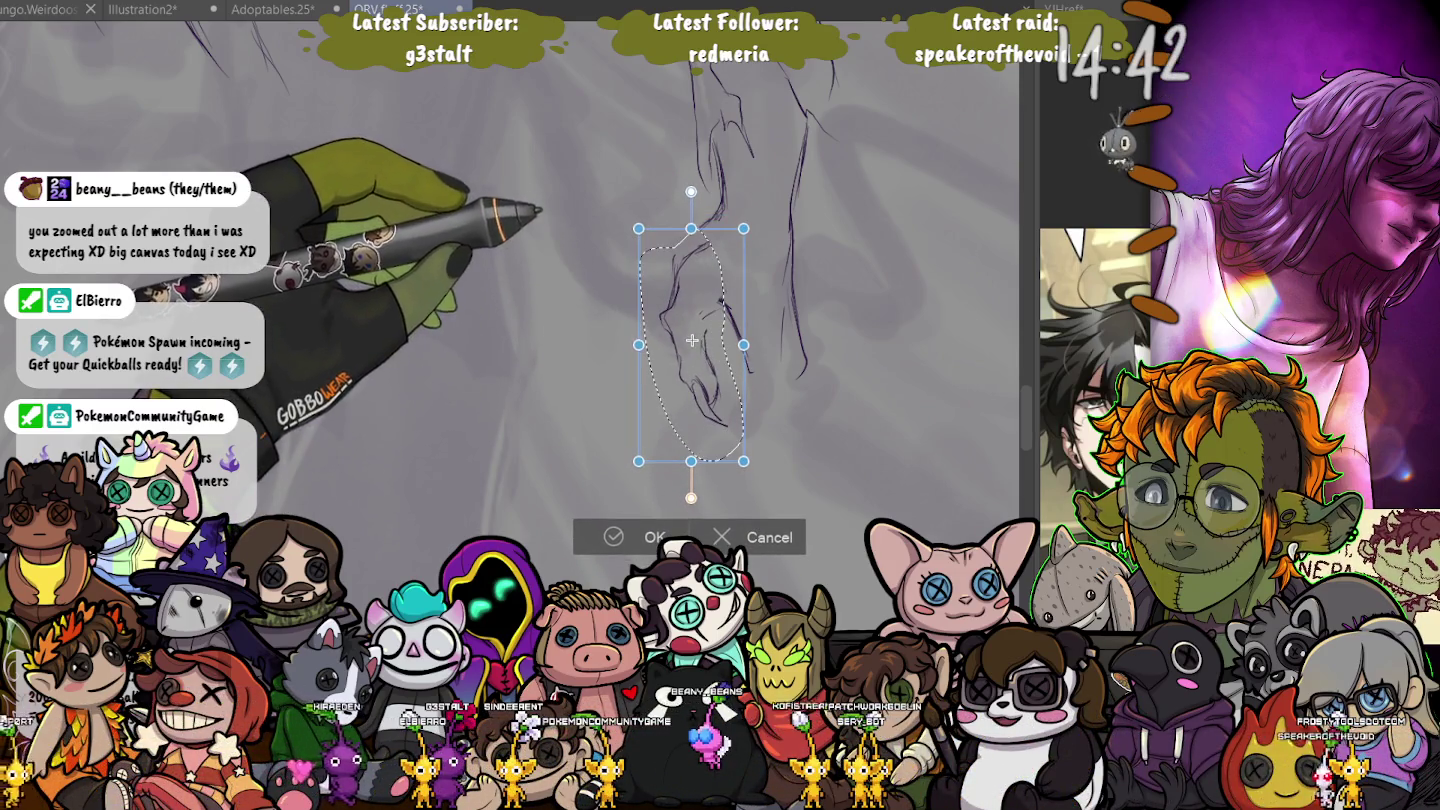
pyautogui.press('Return')
pyautogui.hotkey('ctrl', 'd')
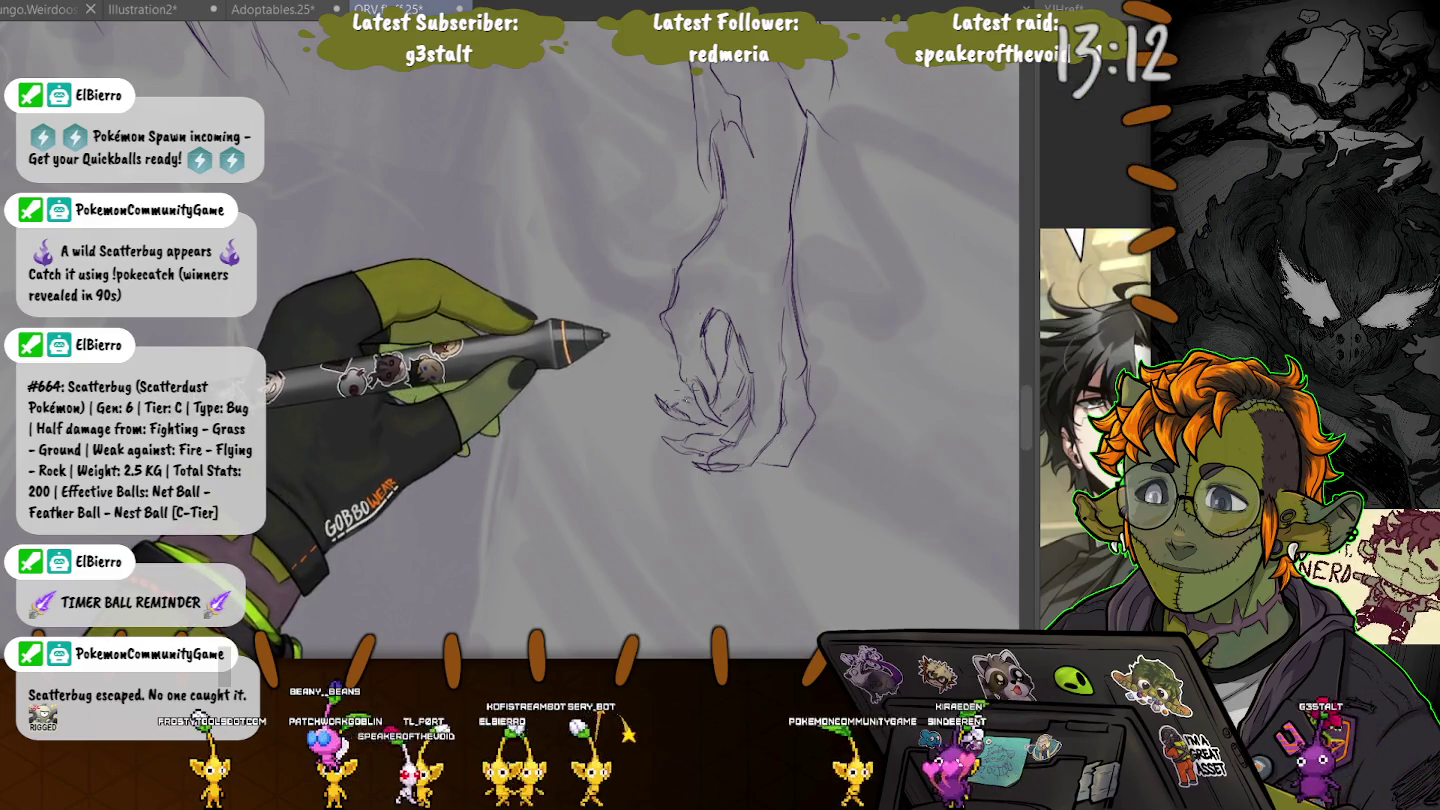
# - Lasso the curled fingertips, apply and confirm a transform, then deselect
pyautogui.moveTo(640, 381)
pyautogui.mouseDown()
pyautogui.moveTo(700, 426)
pyautogui.moveTo(681, 400)
pyautogui.mouseUp()
pyautogui.click(679, 466)
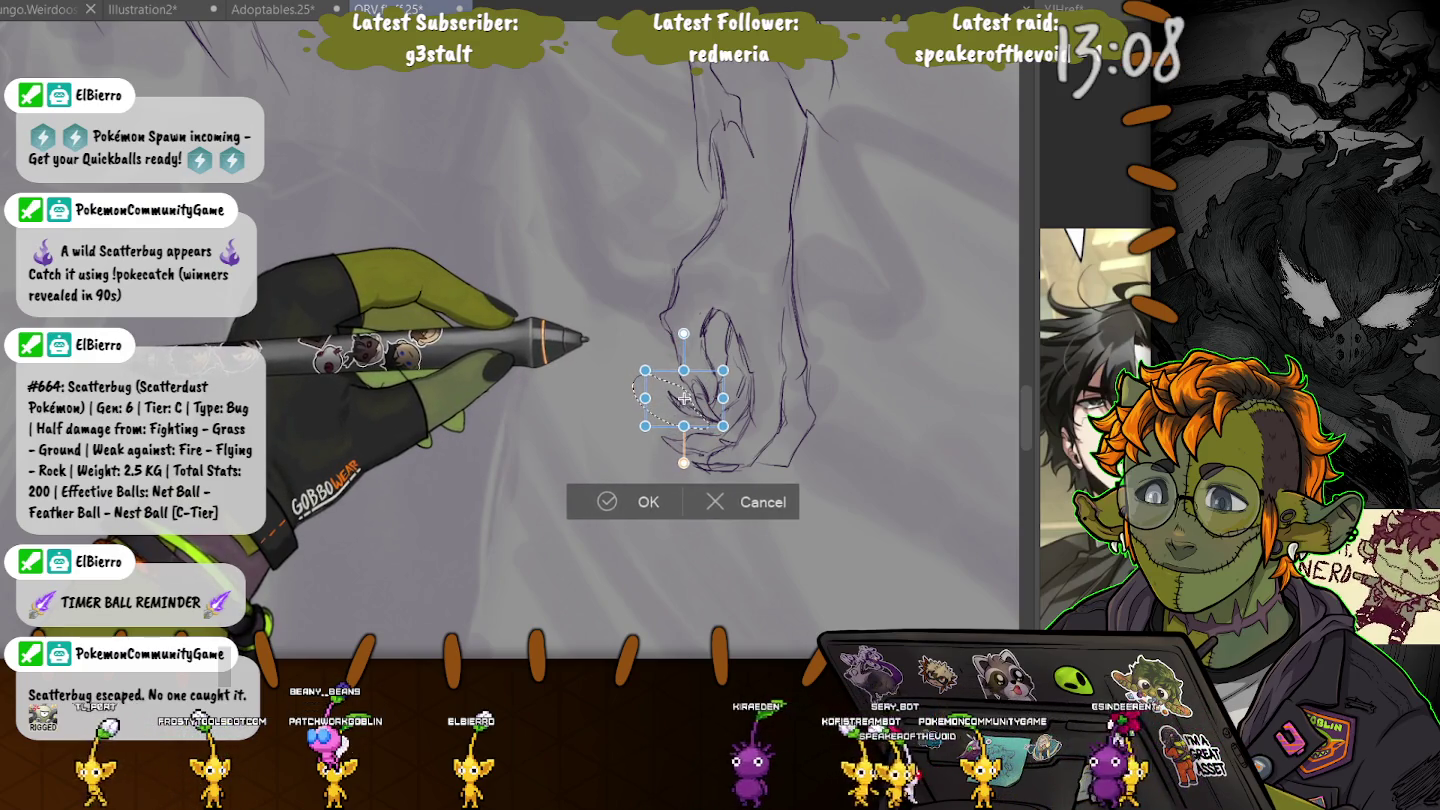
pyautogui.press('Return')
pyautogui.hotkey('ctrl', 'd')
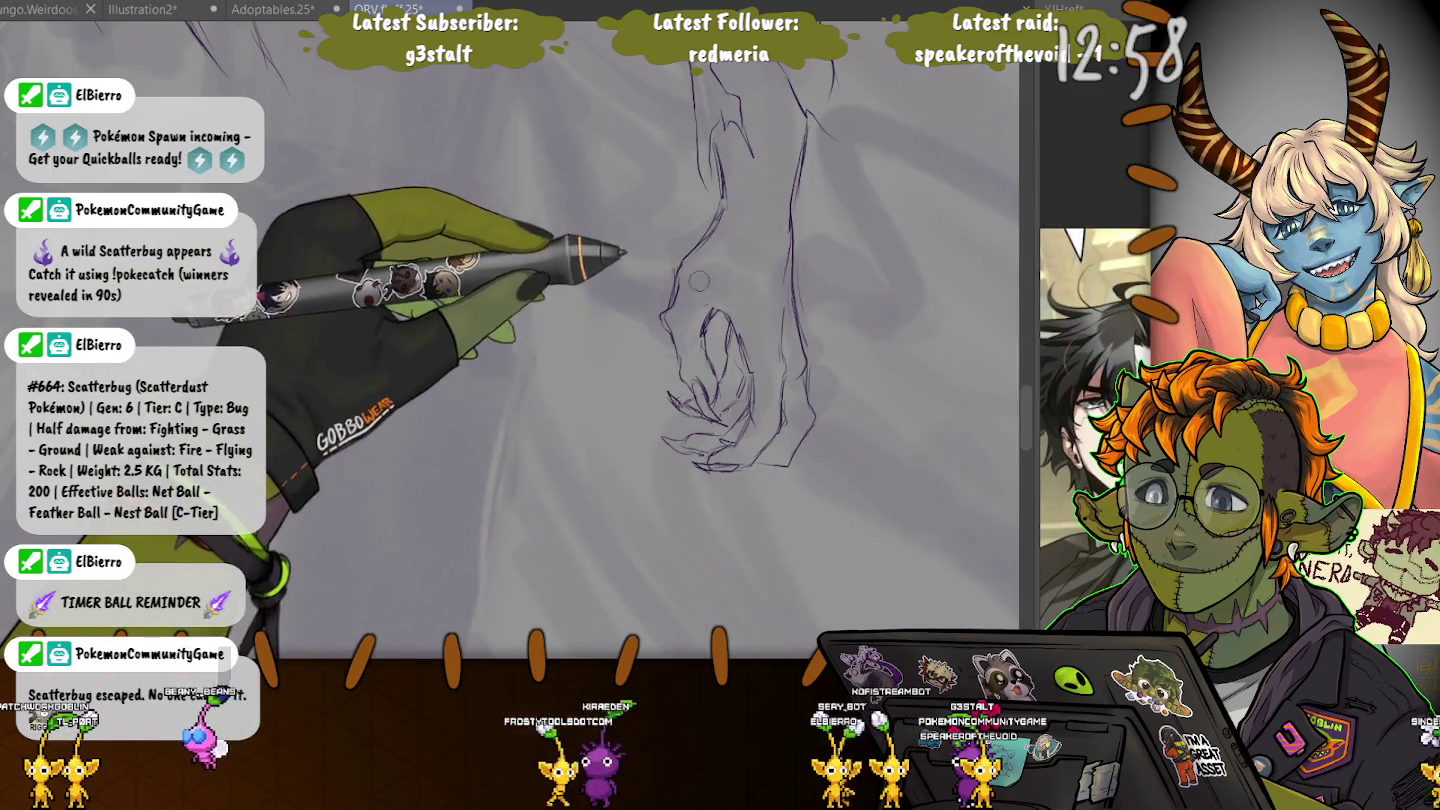
pyautogui.scroll(5, 543, 511)
# - Zoom in on the coat's shoulder and torso, then zoom back out
pyautogui.scroll(-3, 542, 511)
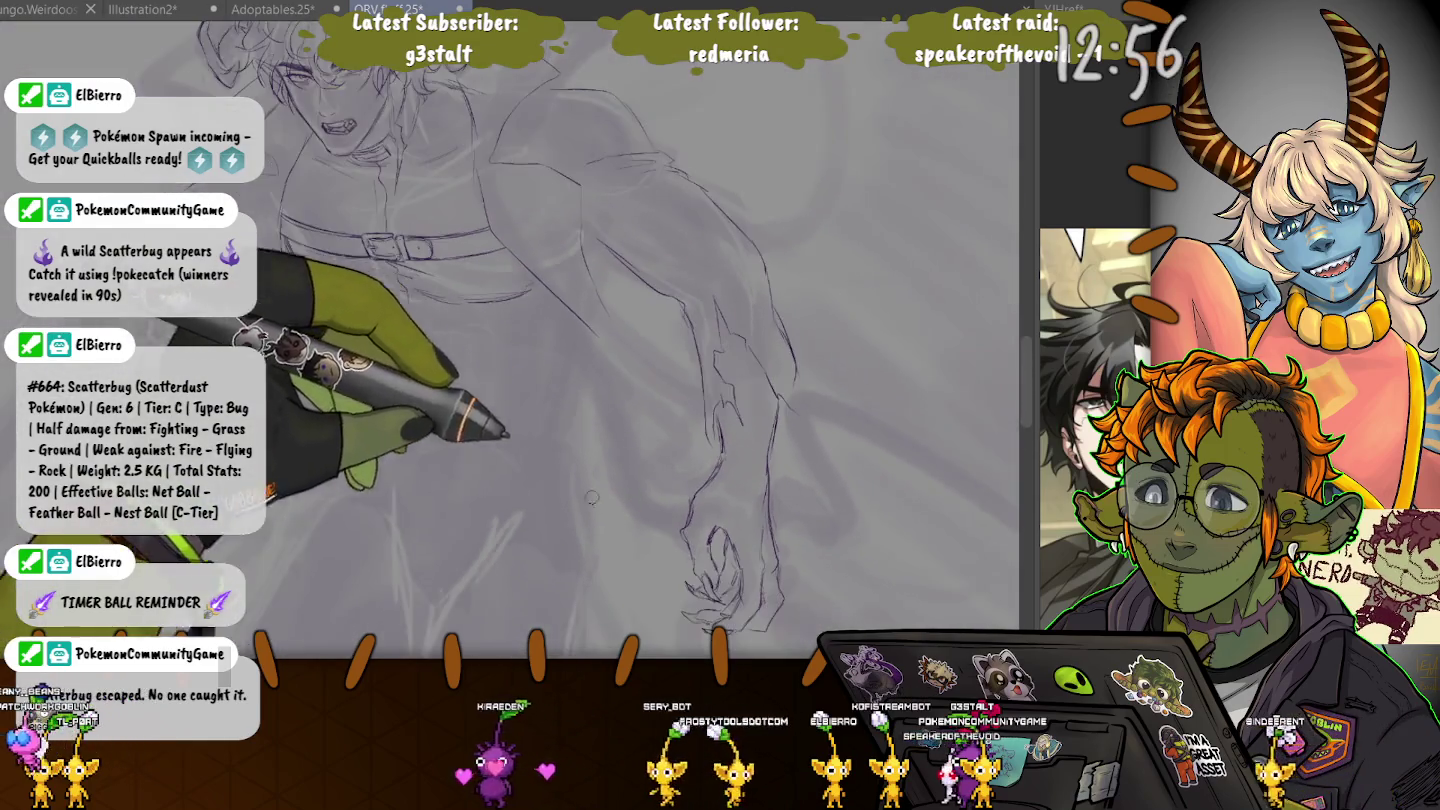
pyautogui.scroll(-2, 480, 499)
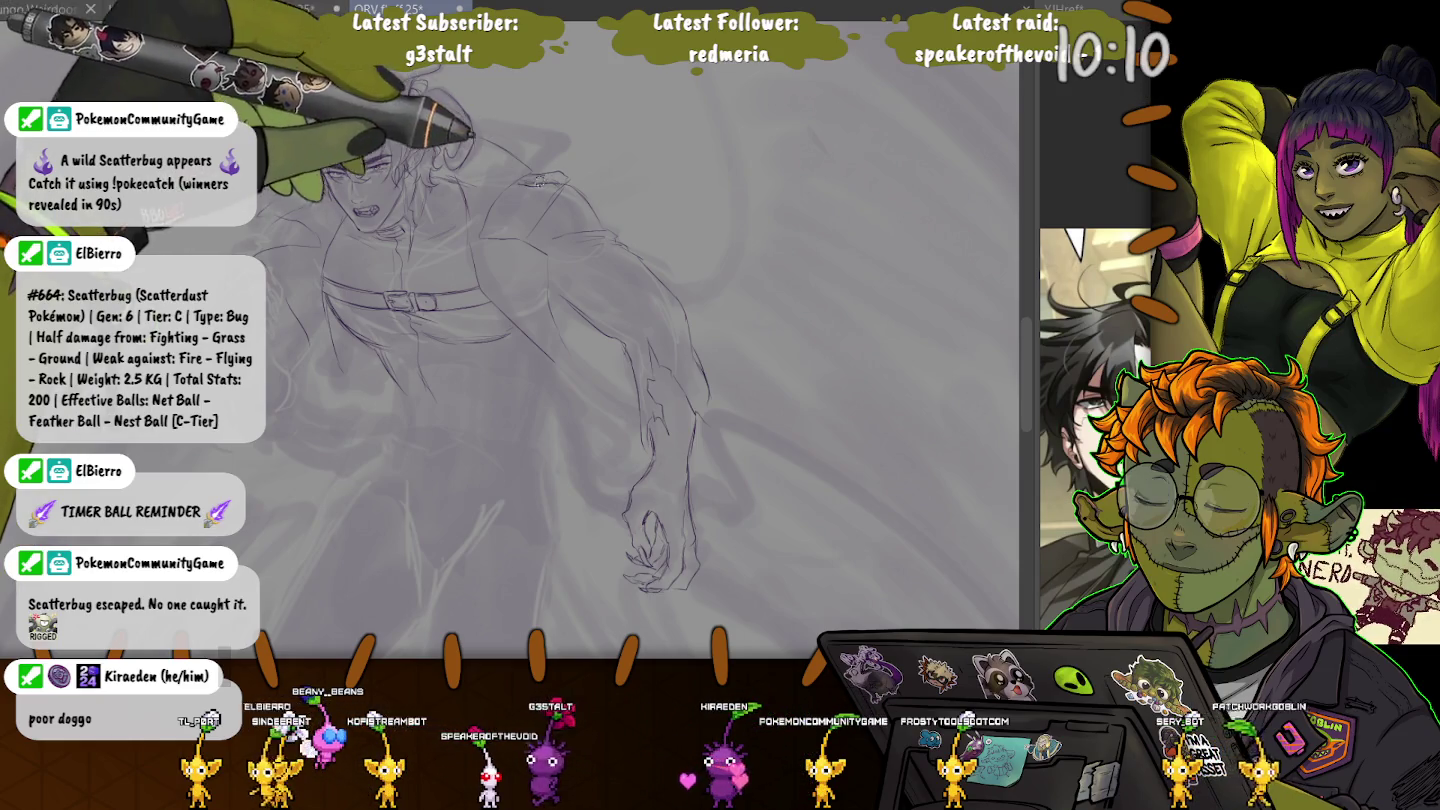
pyautogui.scroll(3, 542, 140)
pyautogui.scroll(3, 580, 176)
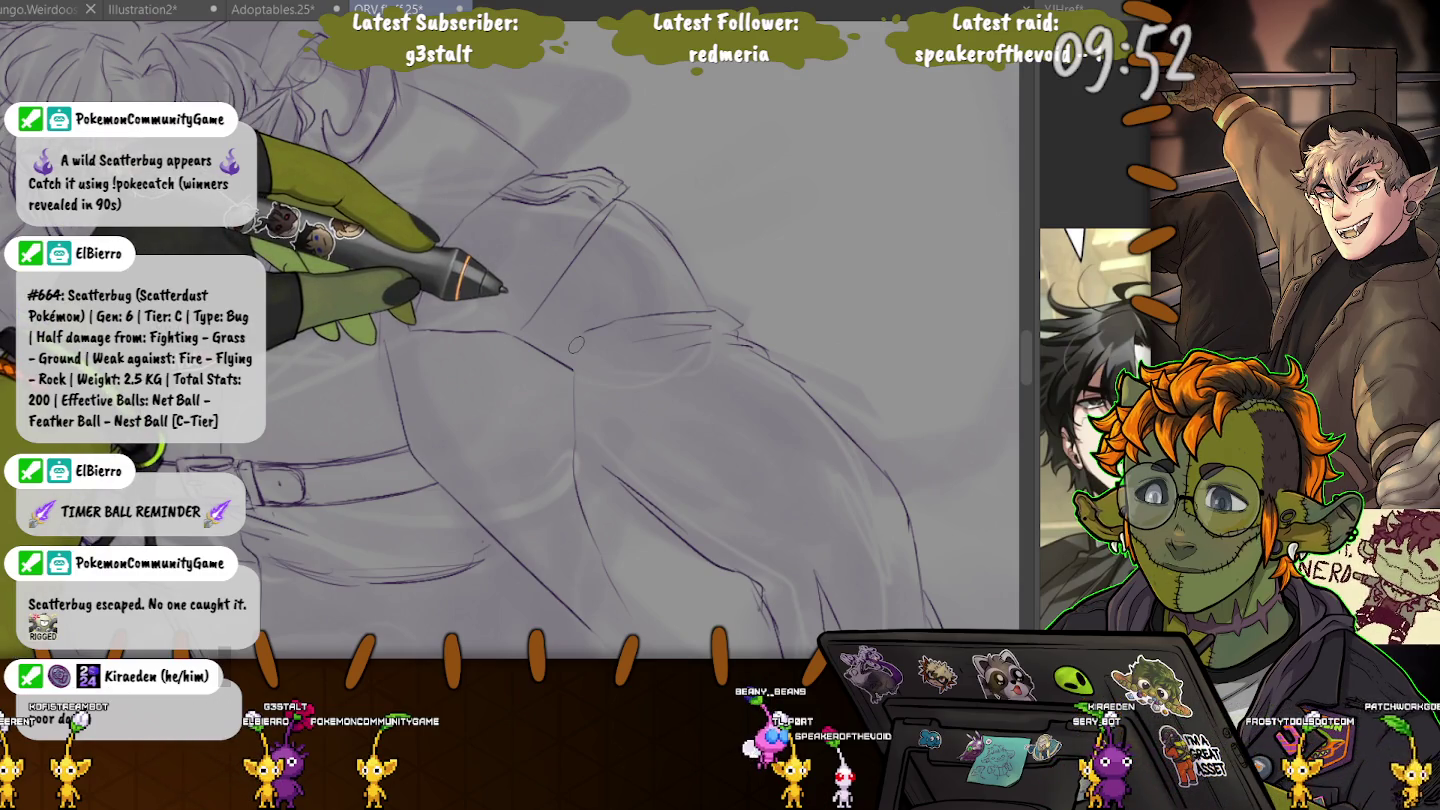
# - Zoom out to the whole figure and draw a line along the outer forearm
pyautogui.moveTo(537, 303); pyautogui.dragTo(517, 255)
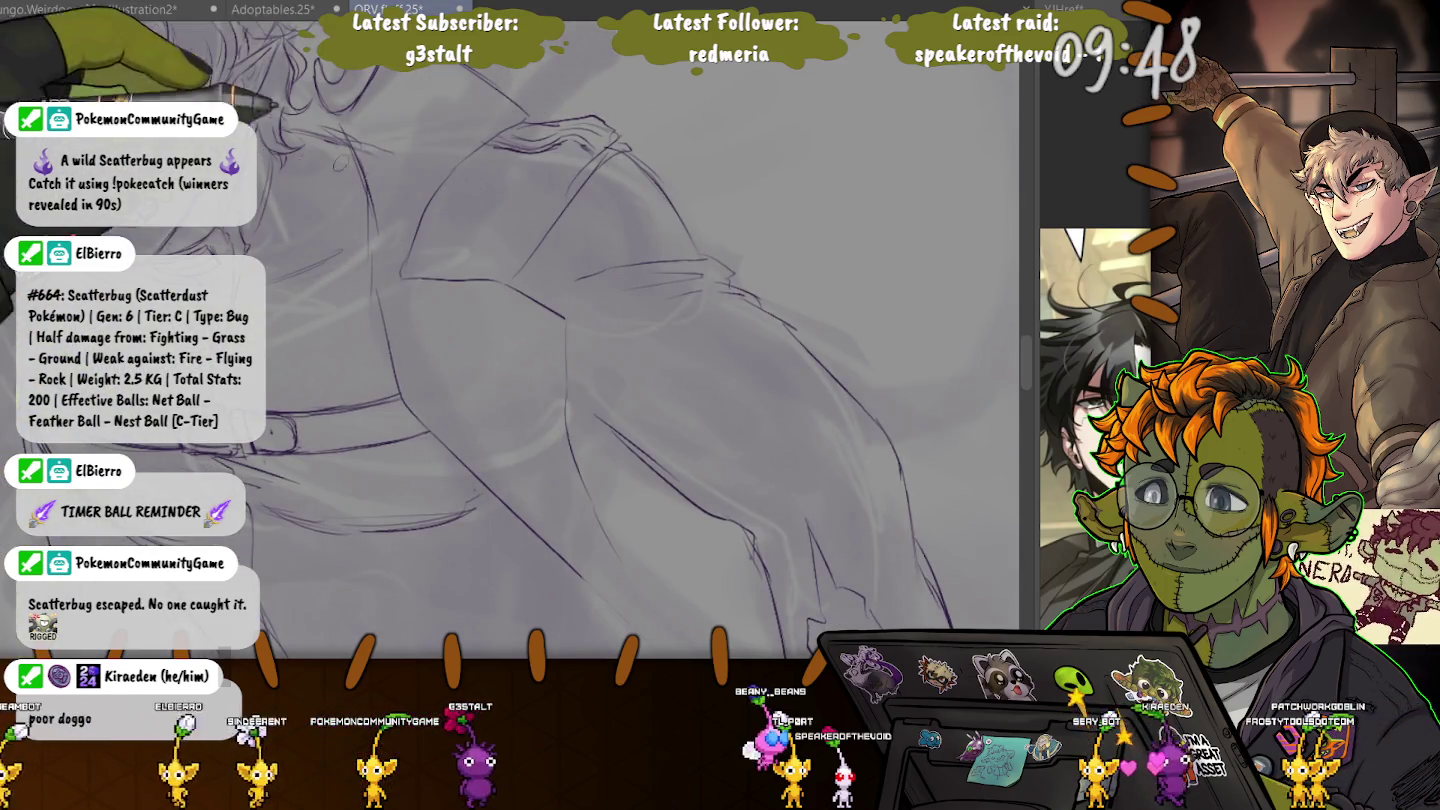
pyautogui.moveTo(518, 254); pyautogui.dragTo(641, 260)
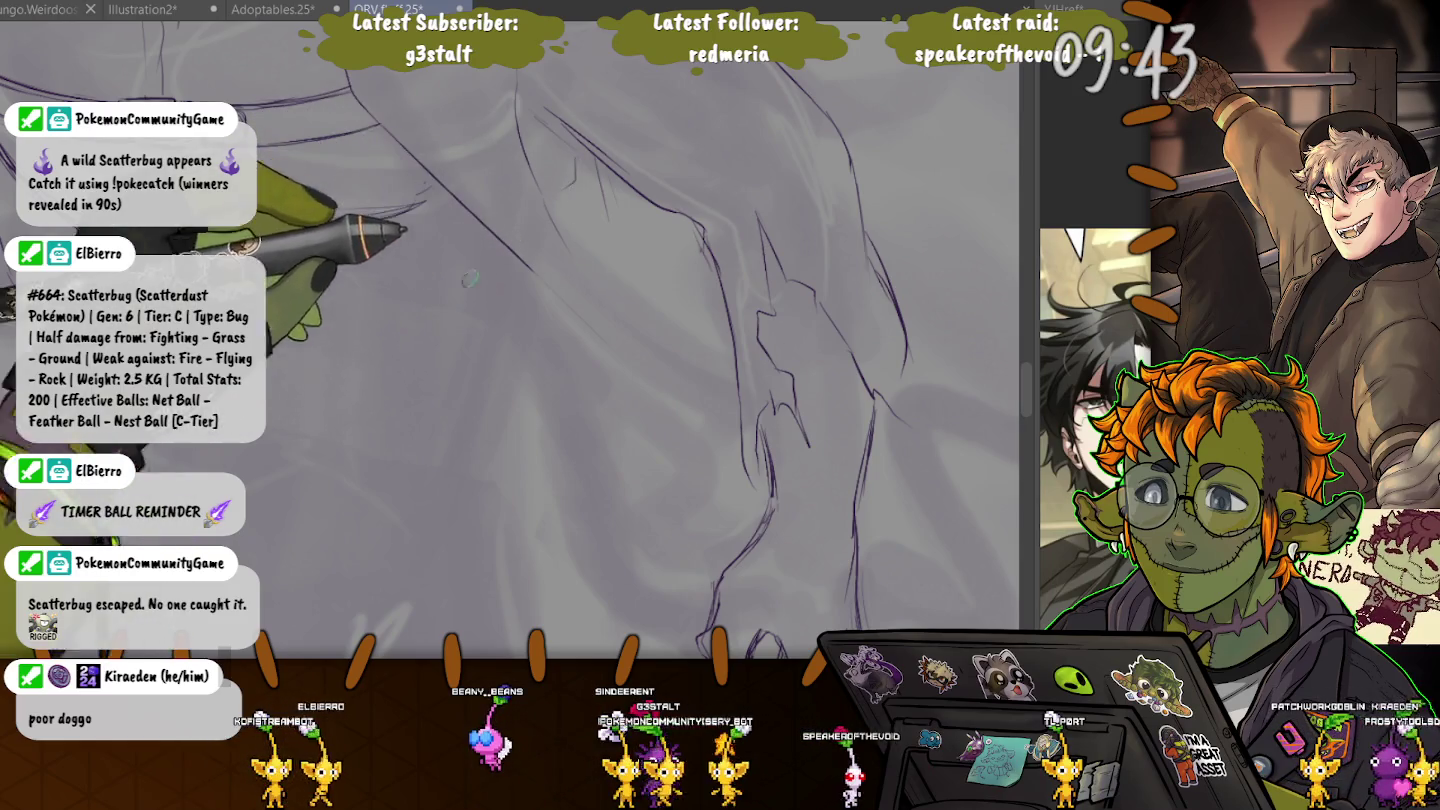
pyautogui.moveTo(580, 232); pyautogui.dragTo(456, 424)
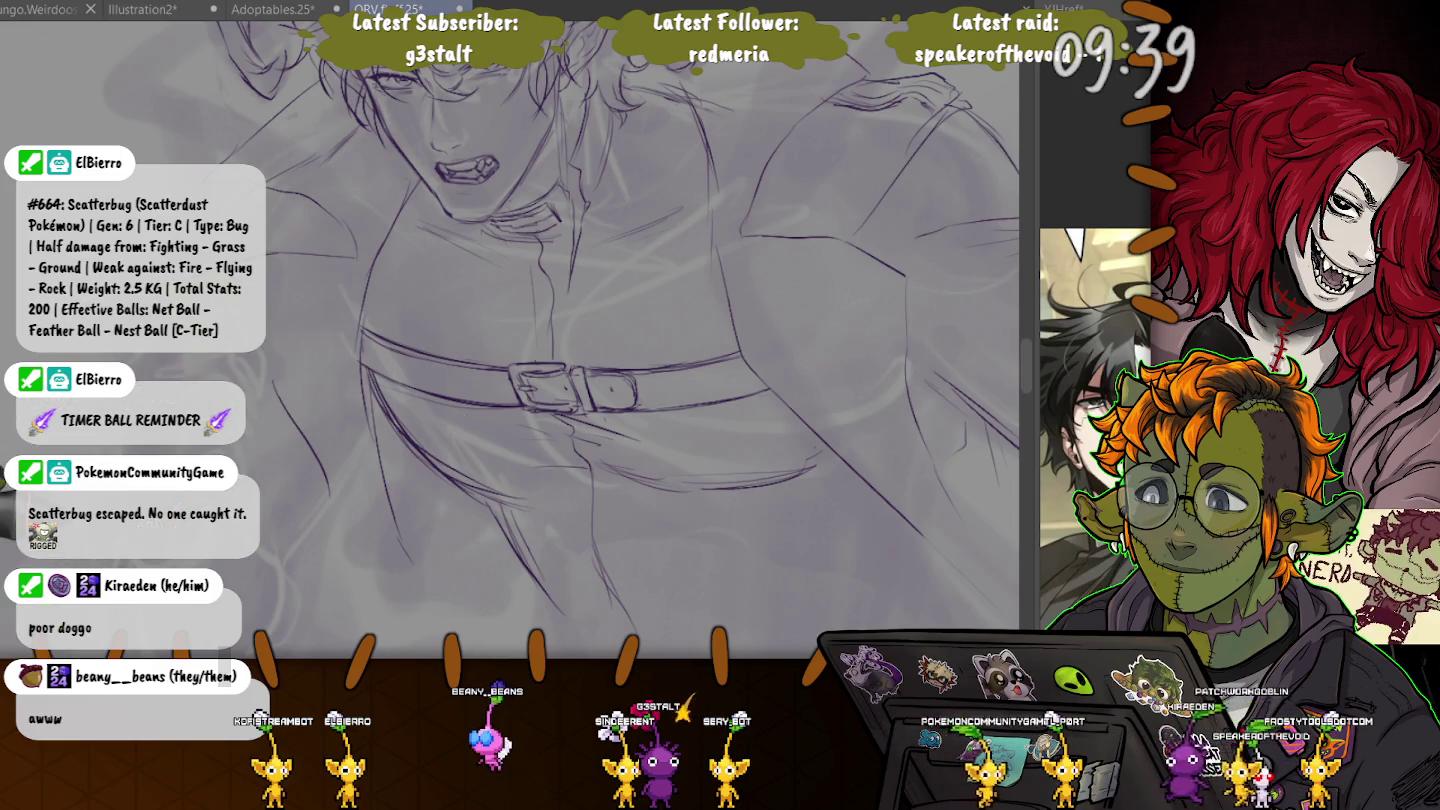
pyautogui.scroll(-2, 345, 401)
pyautogui.scroll(-2, 346, 400)
pyautogui.scroll(-1, 280, 342)
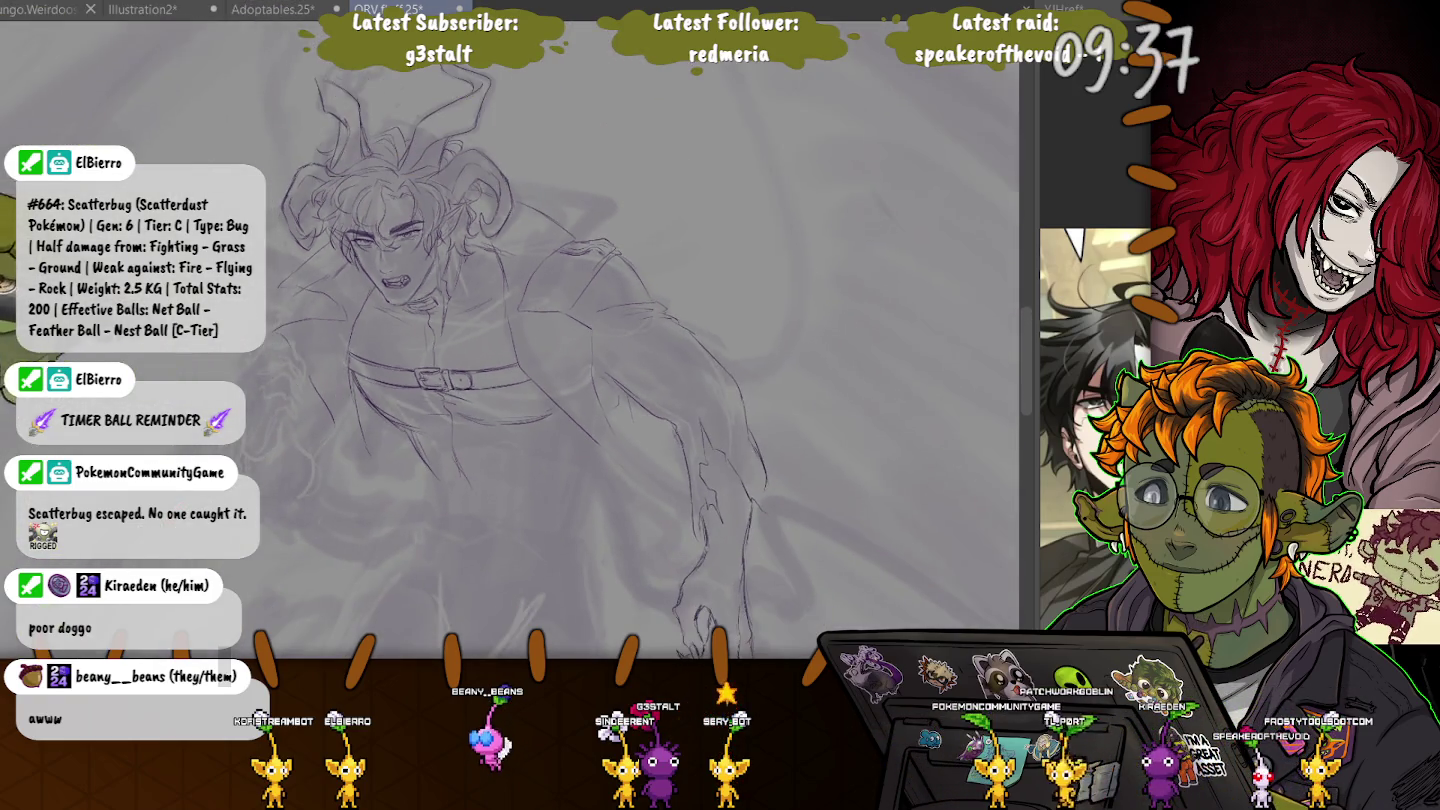
pyautogui.scroll(-1, 276, 239)
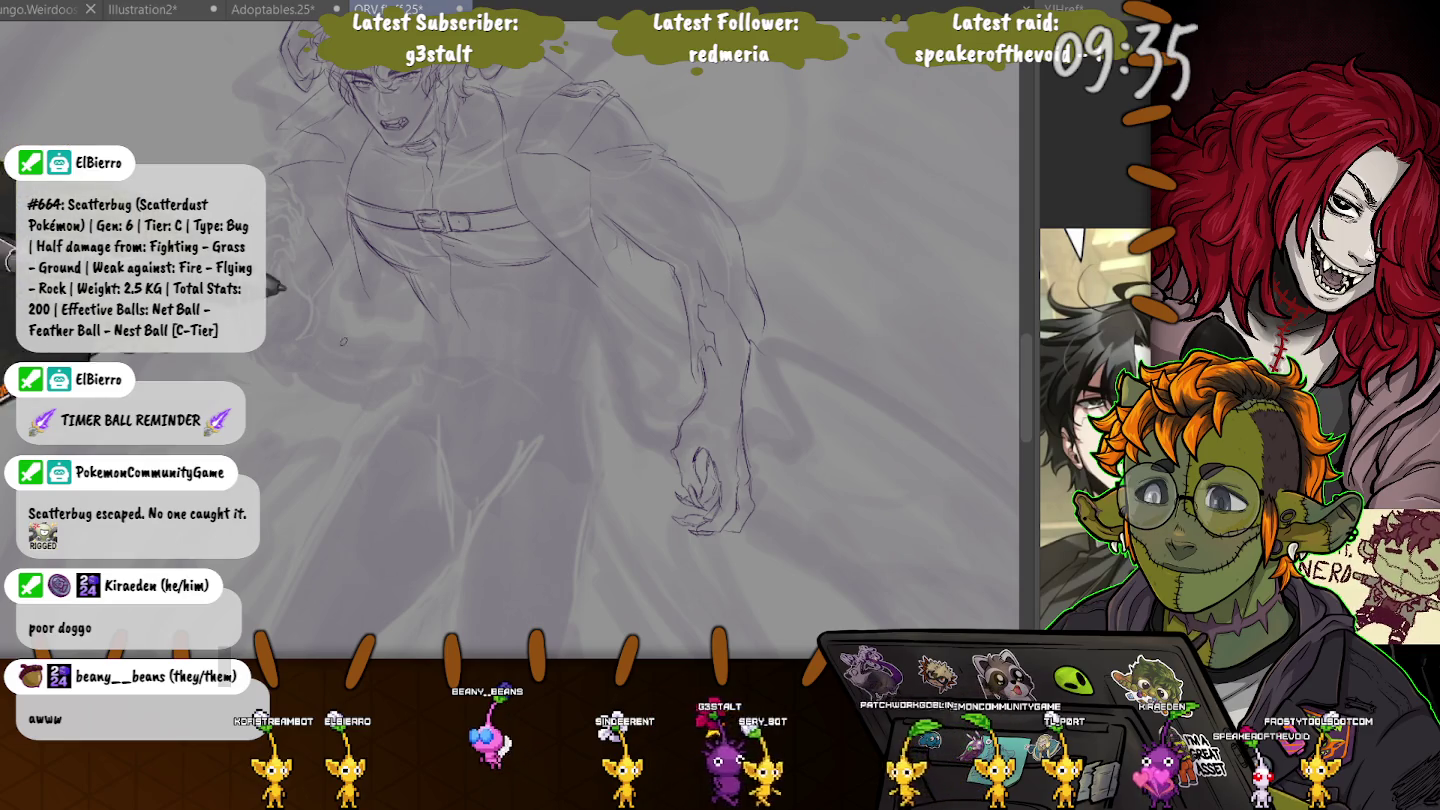
pyautogui.scroll(2, 690, 385)
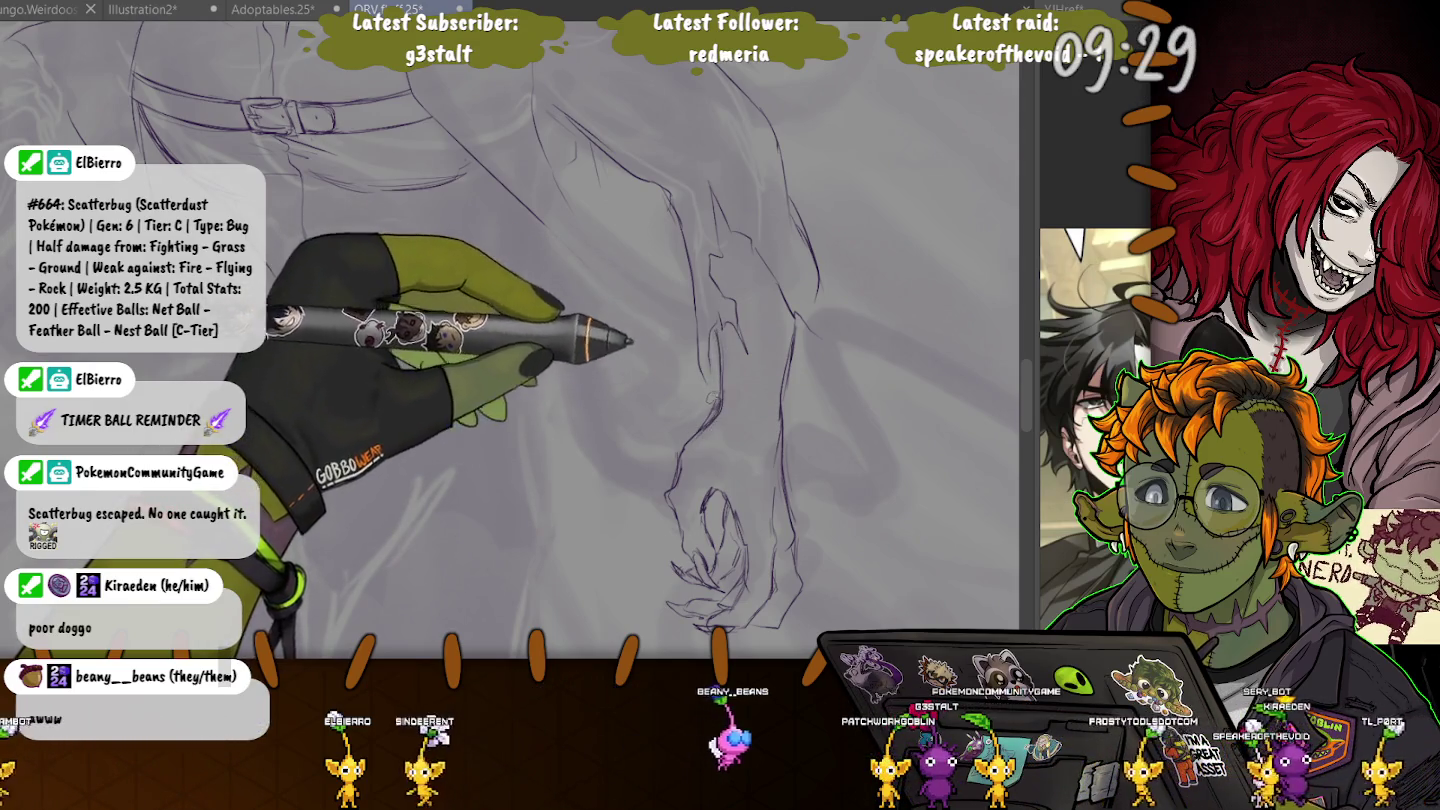
pyautogui.scroll(-2, 692, 432)
pyautogui.scroll(-2, 660, 520)
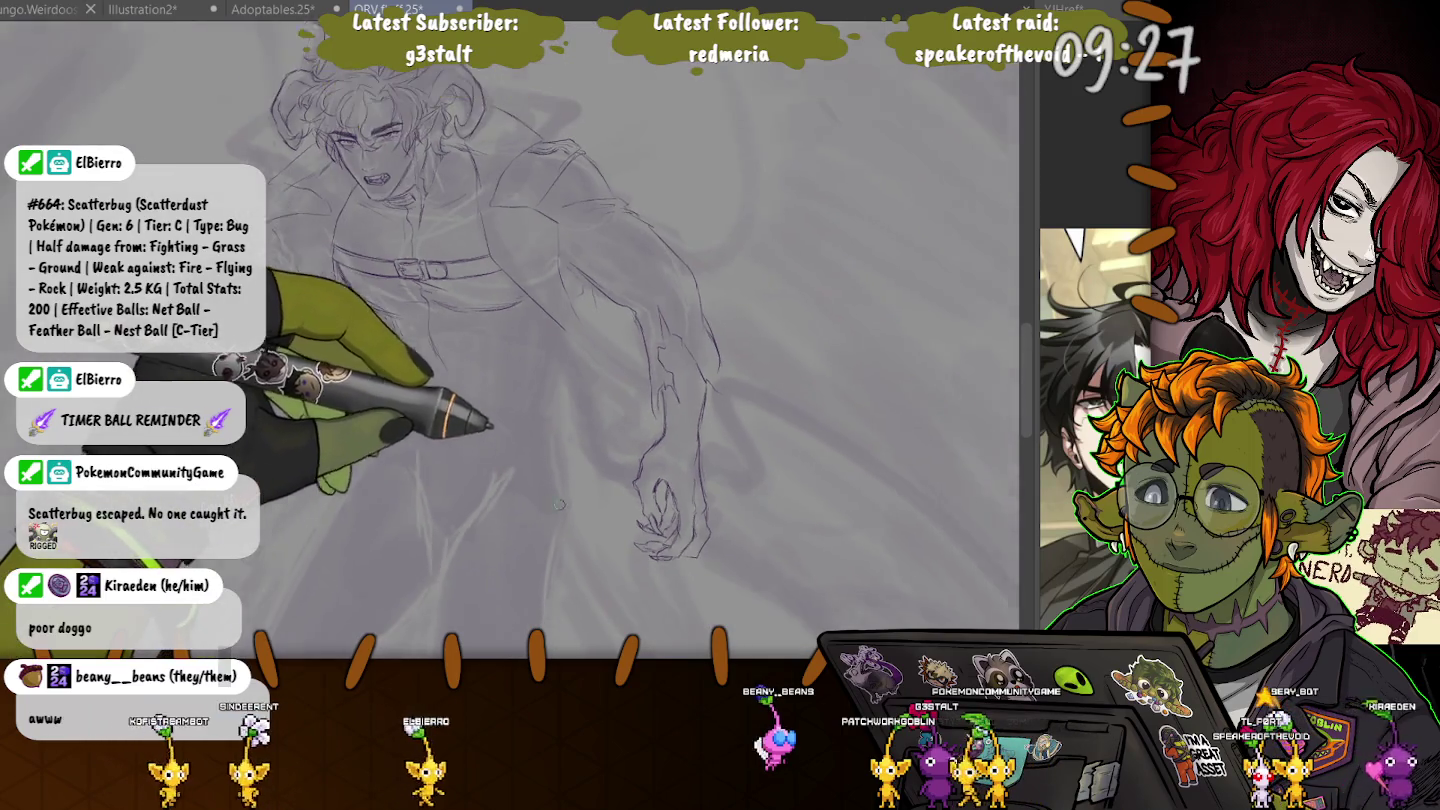
pyautogui.scroll(-1, 630, 600)
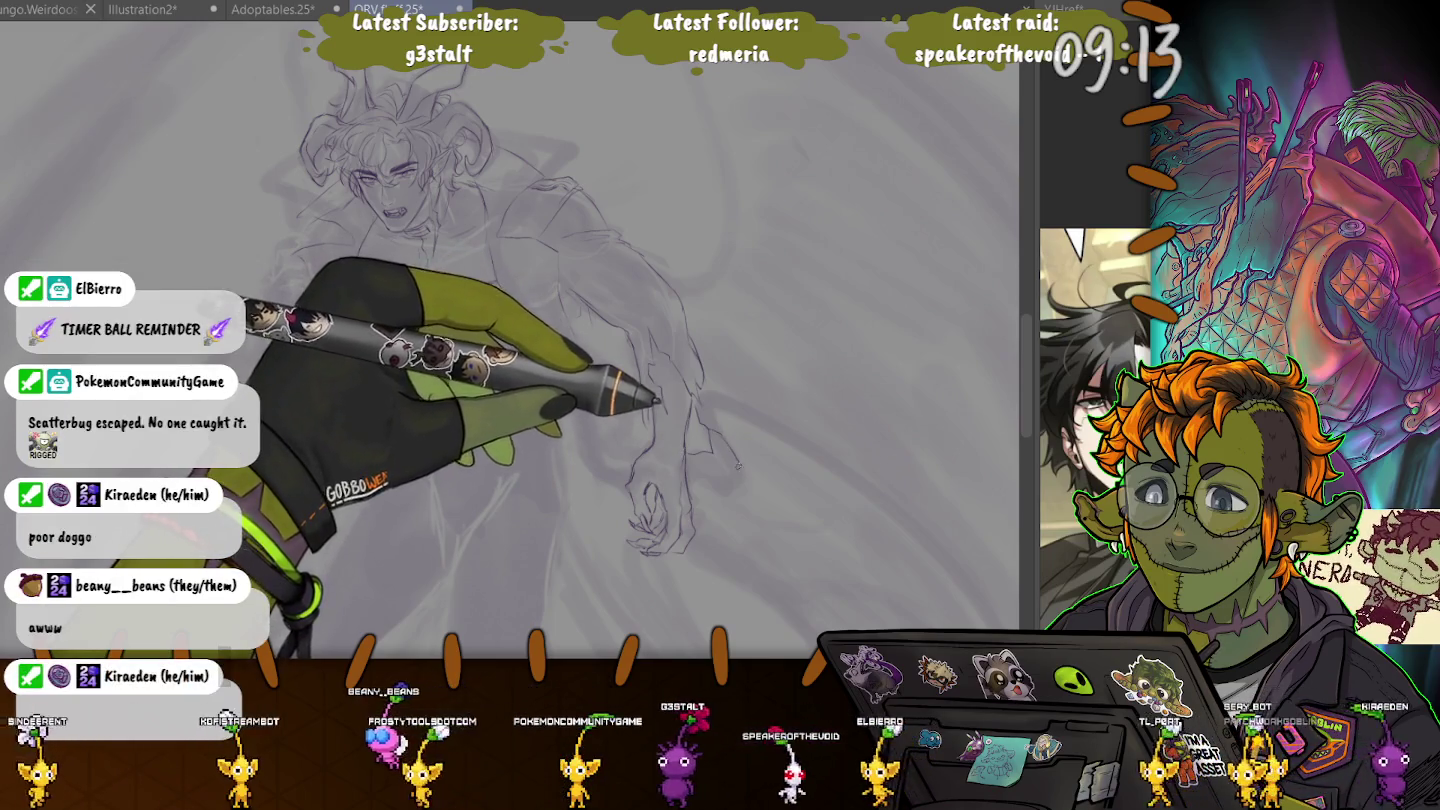
pyautogui.moveTo(735, 442); pyautogui.dragTo(730, 493)
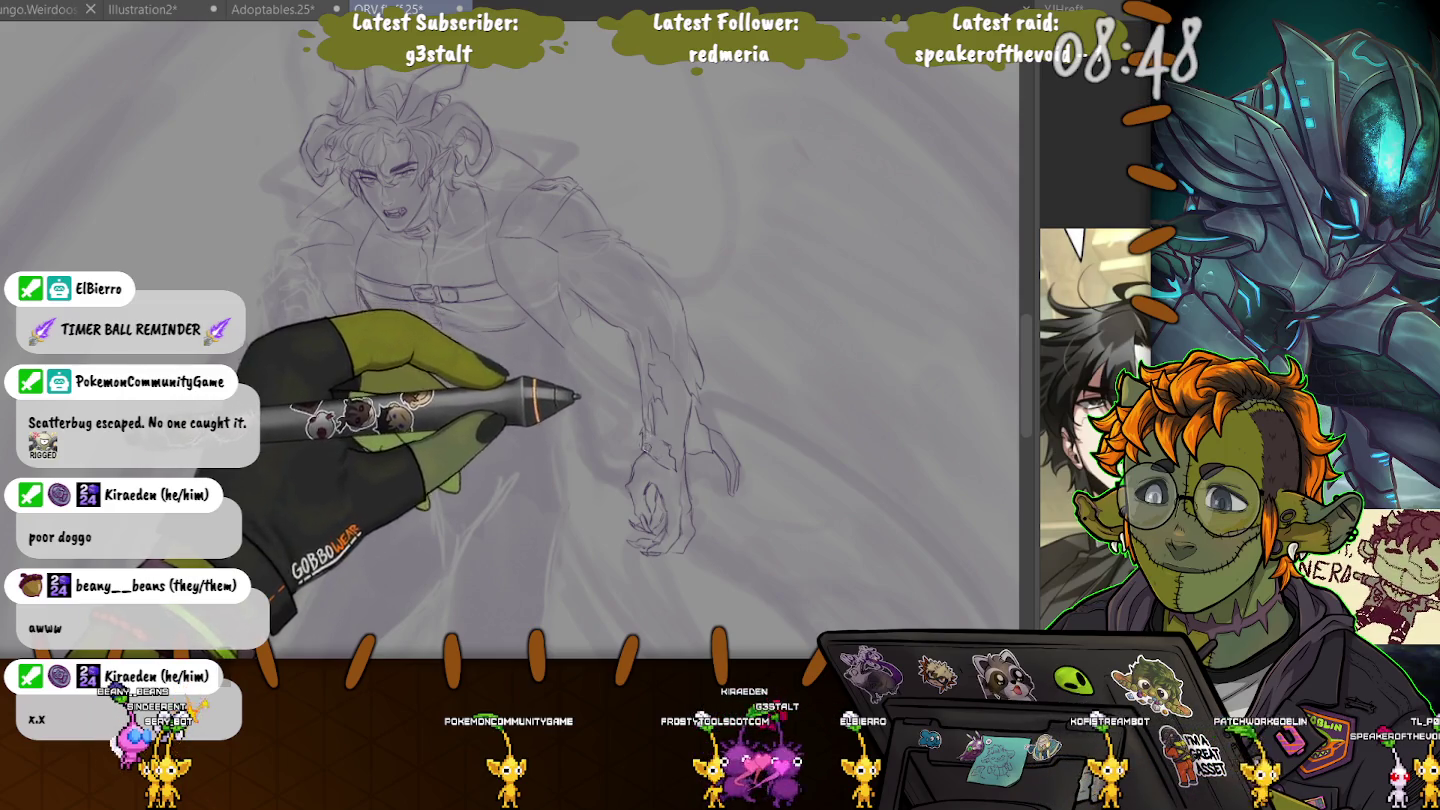
pyautogui.scroll(2, 560, 371)
# - Zoom, rotate and pan the canvas to frame the face and outstretched clawed arm
pyautogui.scroll(2, 561, 371)
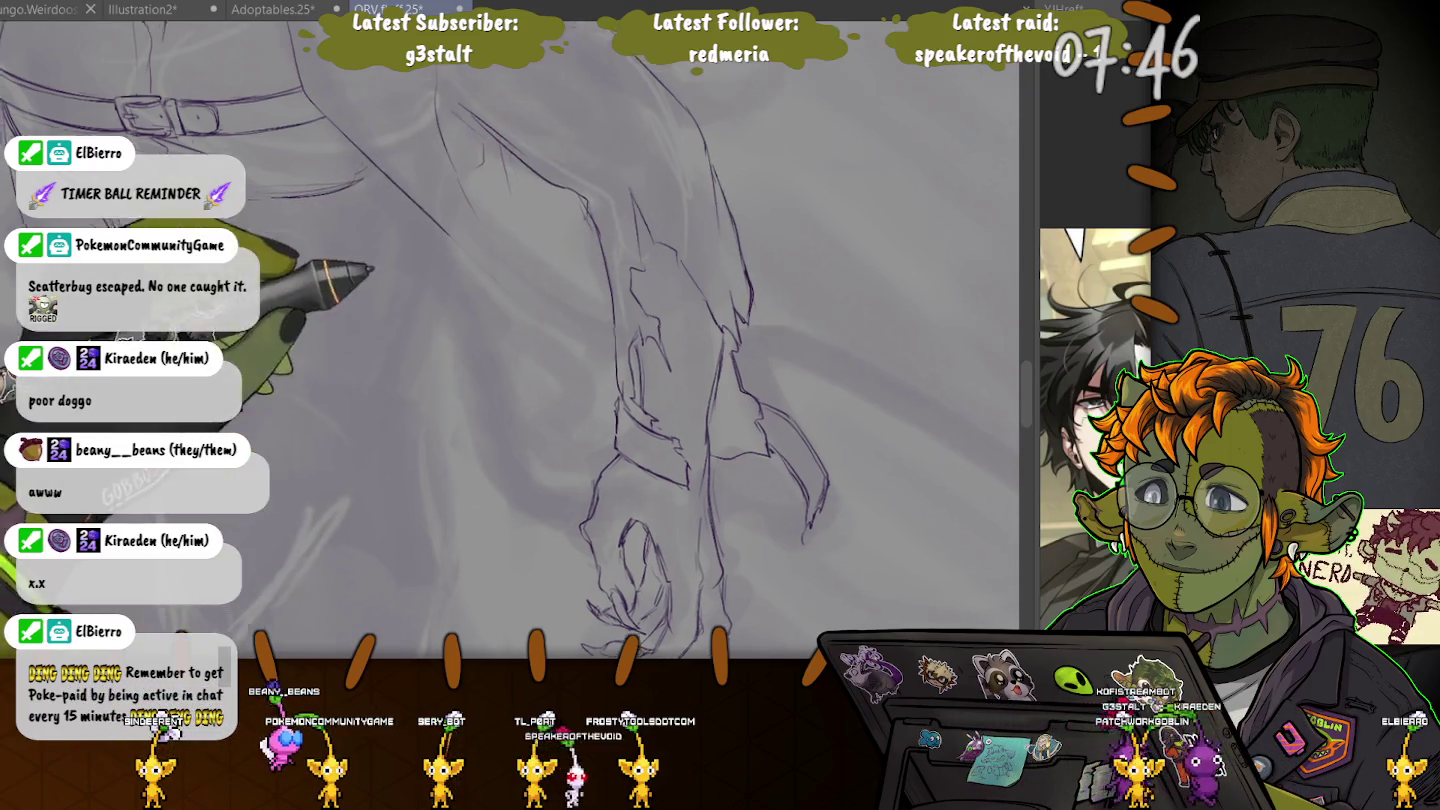
pyautogui.scroll(5, 690, 280)
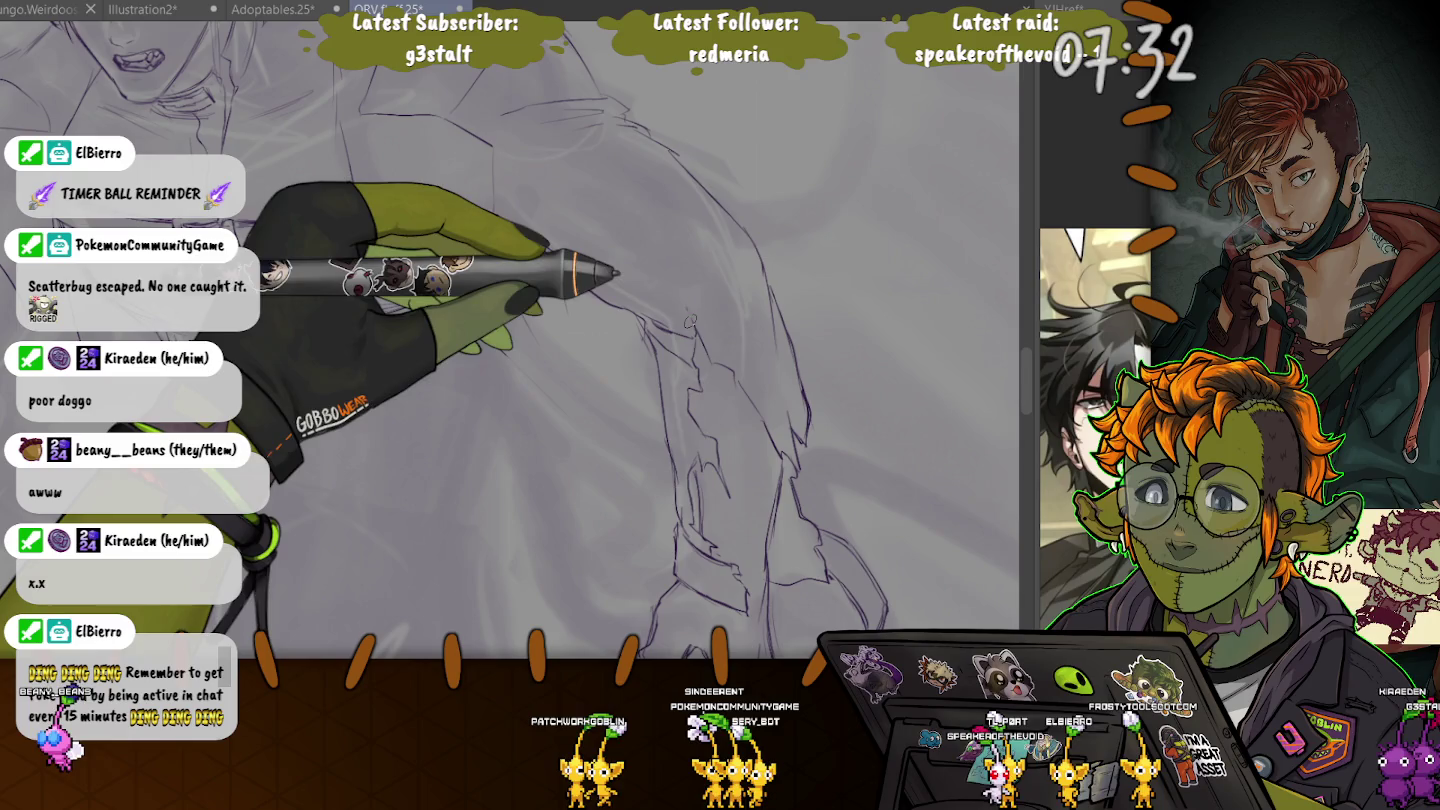
pyautogui.moveTo(697, 335)
pyautogui.mouseDown()
pyautogui.moveTo(545, 511)
pyautogui.moveTo(700, 360)
pyautogui.mouseUp()
pyautogui.moveTo(524, 514); pyautogui.dragTo(524, 594)
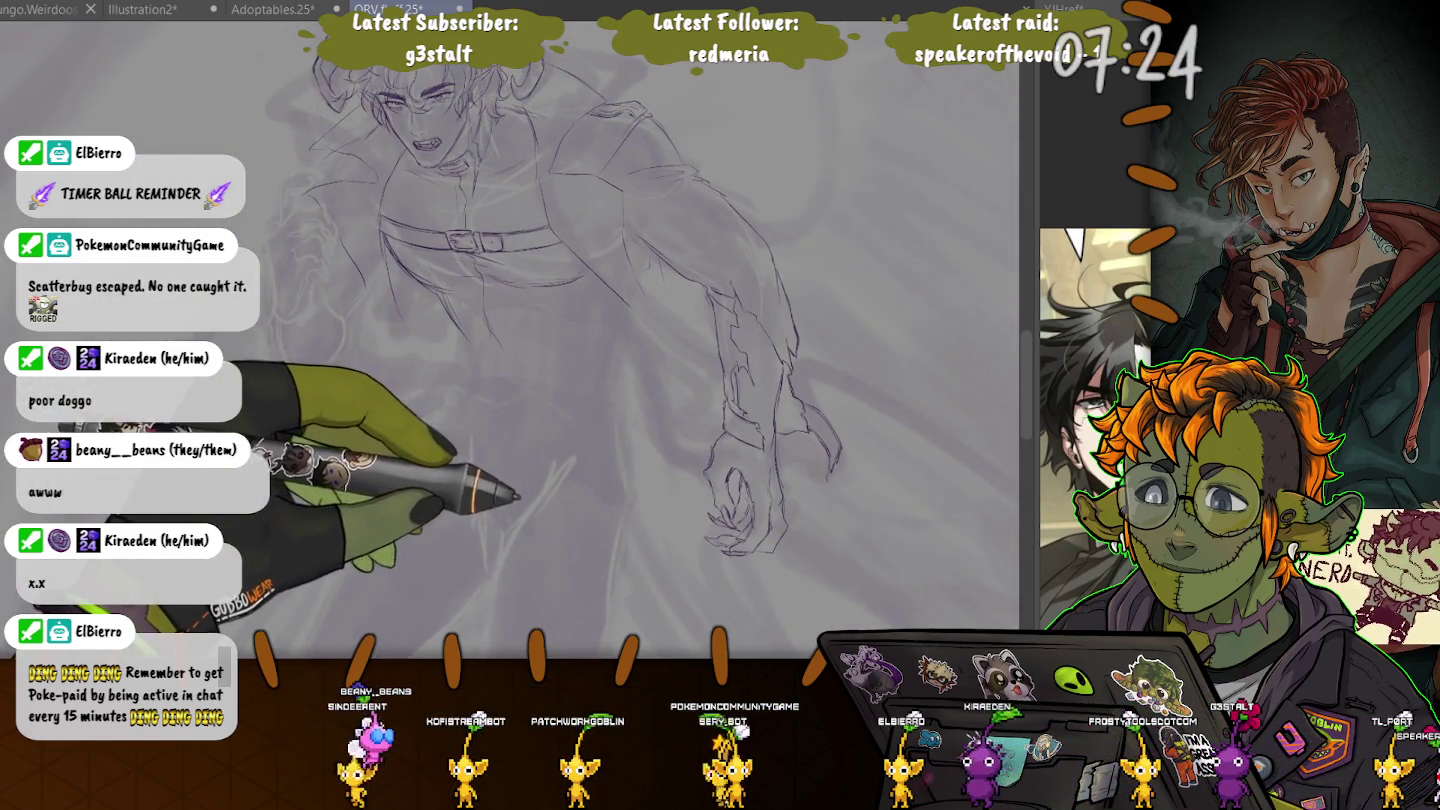
pyautogui.moveTo(525, 594); pyautogui.dragTo(522, 518)
pyautogui.moveTo(317, 366); pyautogui.dragTo(483, 498)
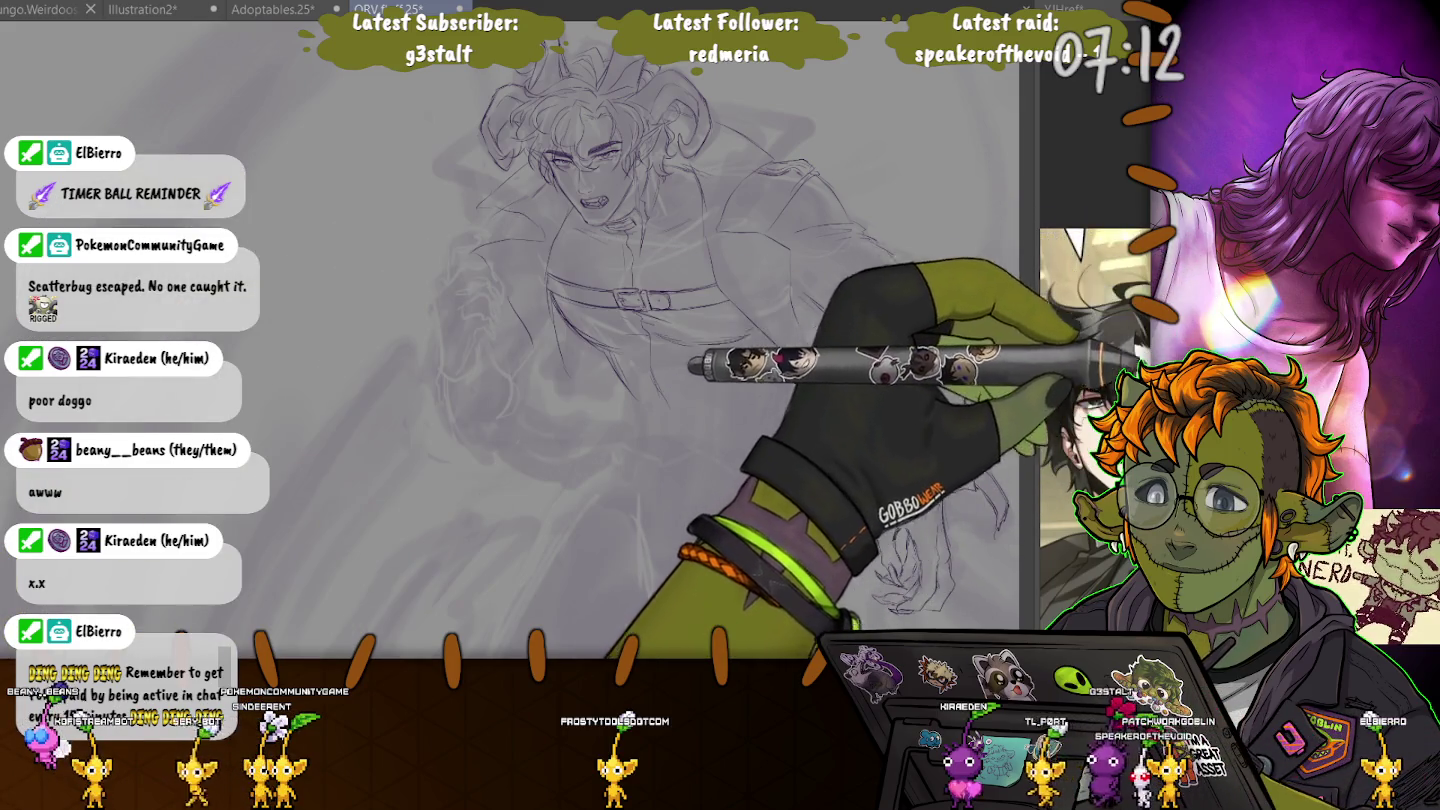
pyautogui.scroll(5, 930, 540)
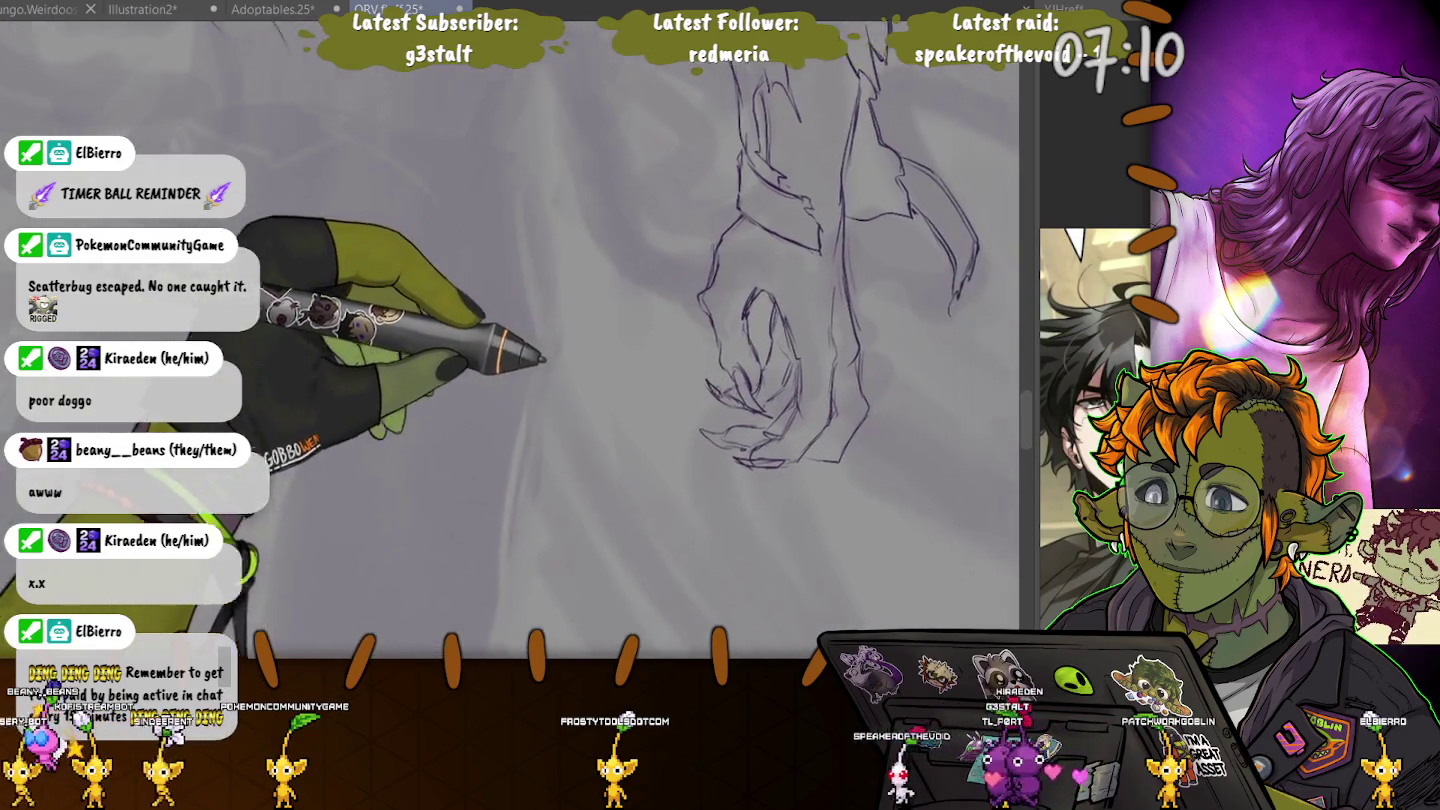
# - Brush purple shading over the clawed hand's fingers and up the wrist, then view the whole figure
pyautogui.moveTo(965, 175); pyautogui.dragTo(885, 176)
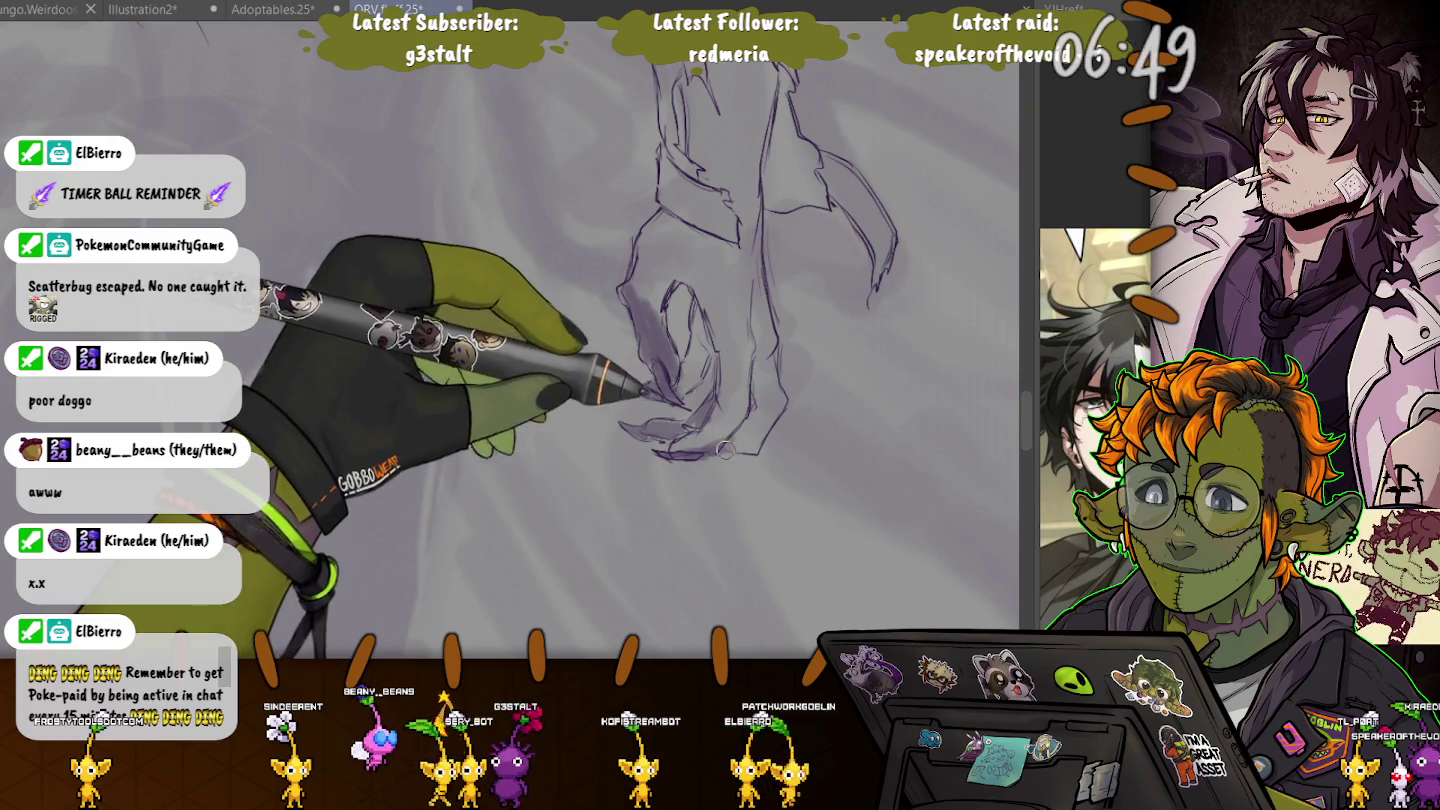
pyautogui.moveTo(770, 400); pyautogui.dragTo(700, 440)
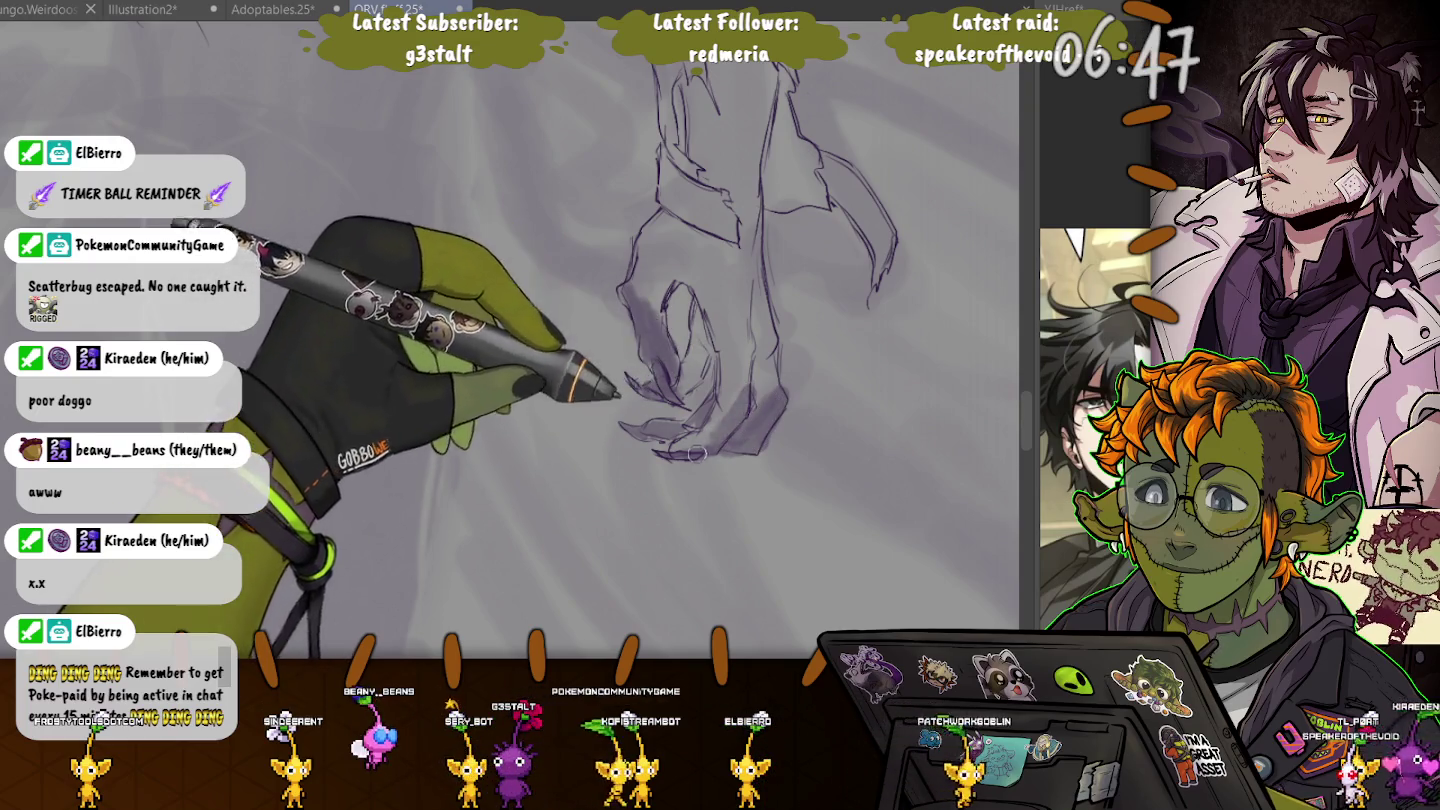
pyautogui.moveTo(651, 310); pyautogui.dragTo(683, 430)
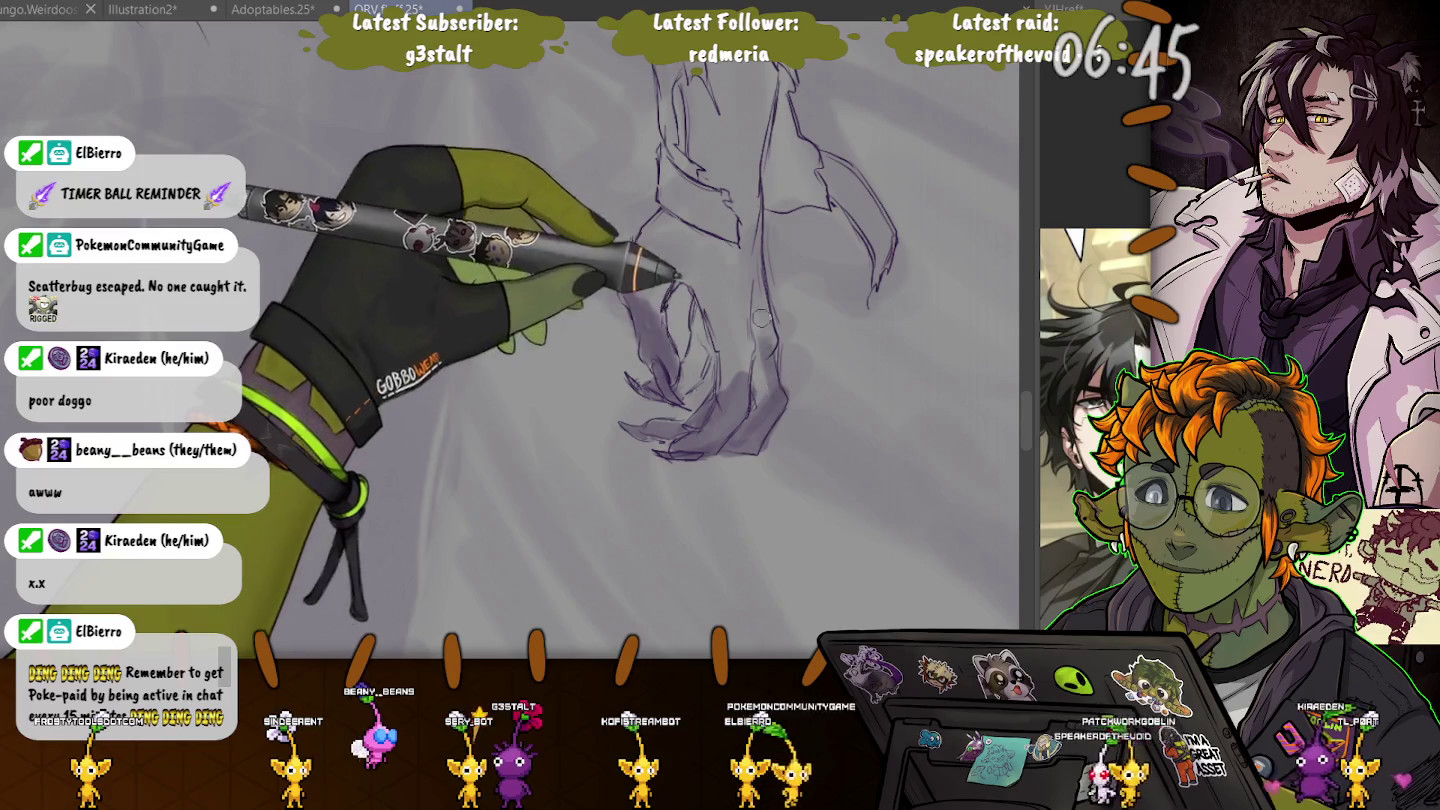
pyautogui.moveTo(765, 385)
pyautogui.mouseDown()
pyautogui.moveTo(762, 348)
pyautogui.moveTo(716, 355)
pyautogui.mouseUp()
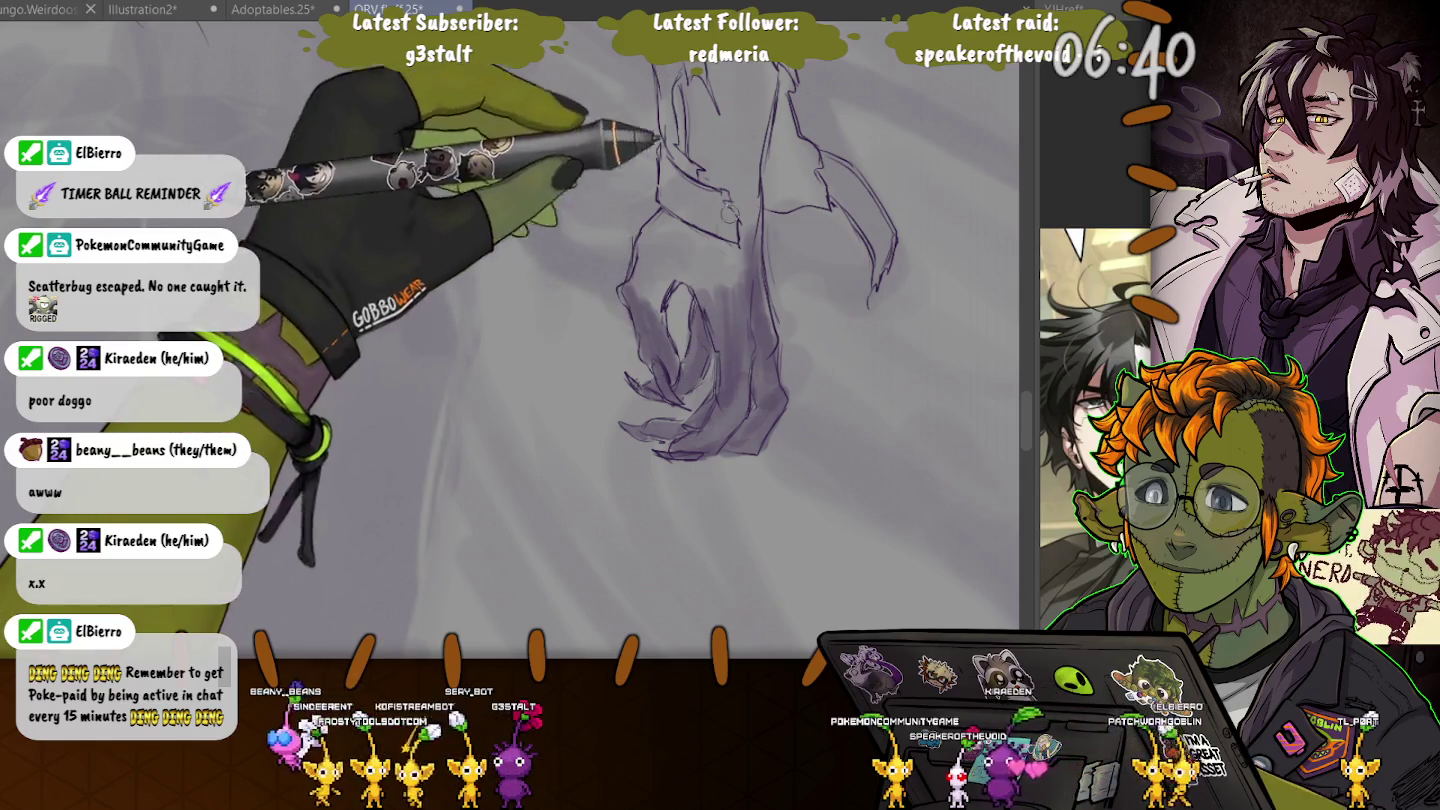
pyautogui.moveTo(707, 283); pyautogui.dragTo(731, 286)
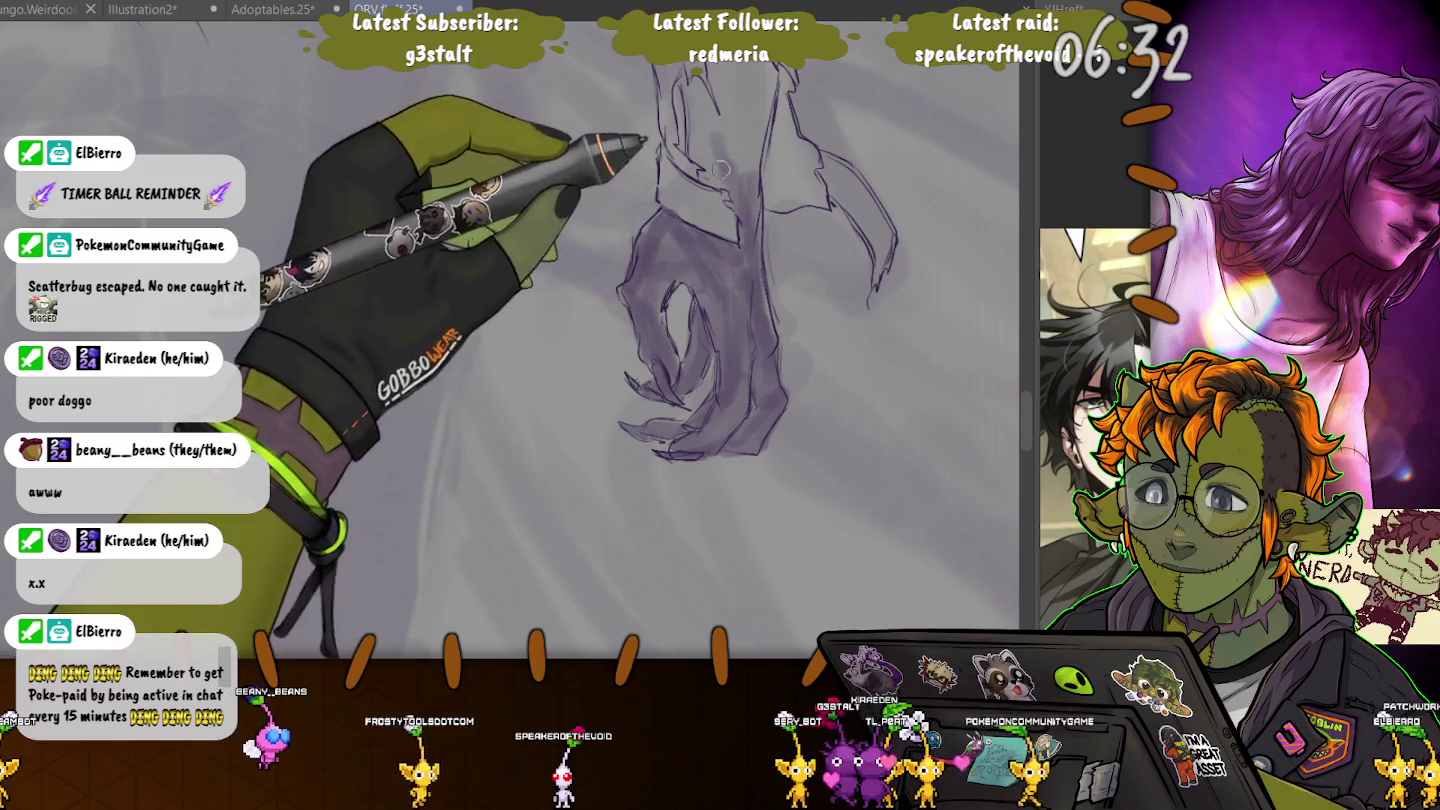
pyautogui.moveTo(735, 193); pyautogui.dragTo(700, 158)
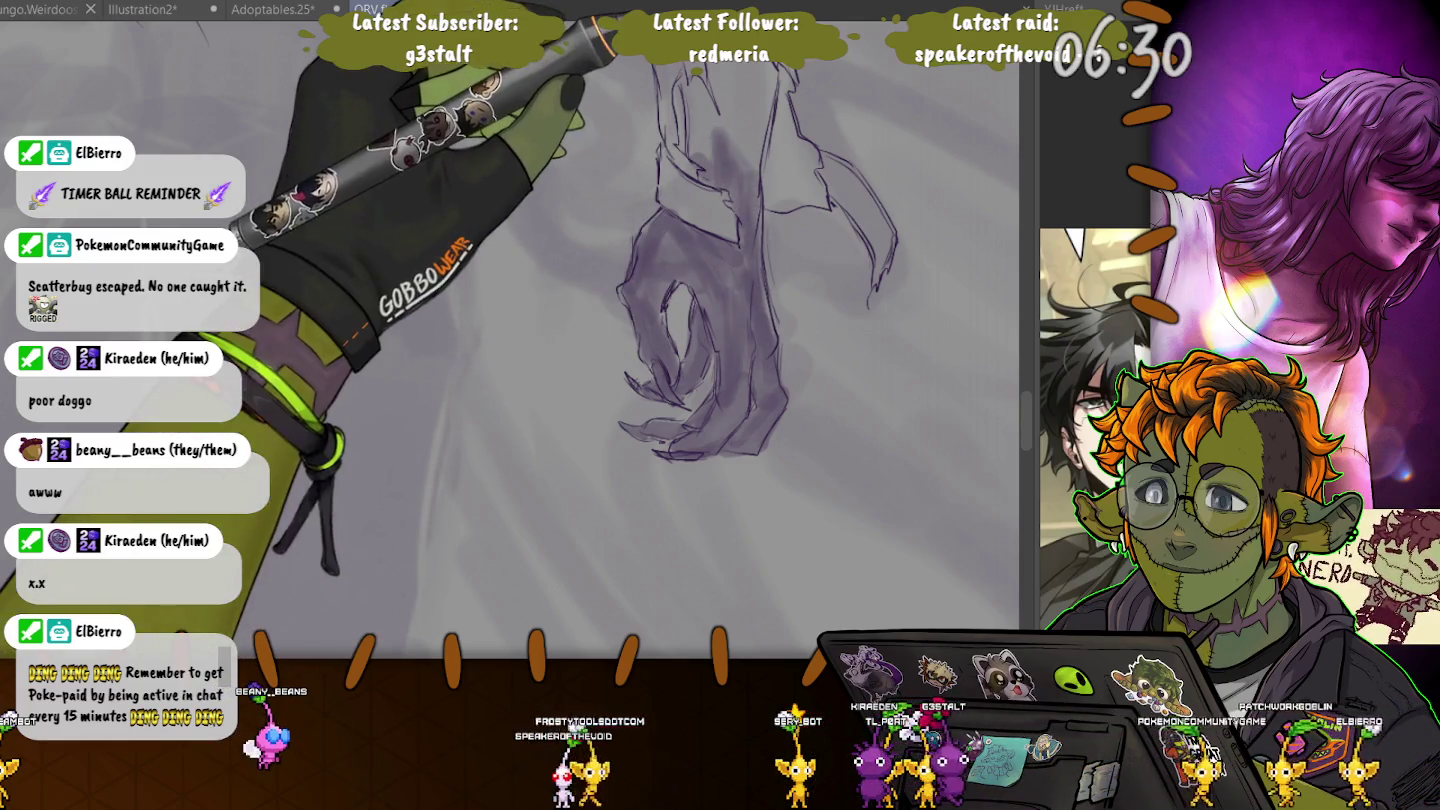
pyautogui.scroll(2, 700, 155)
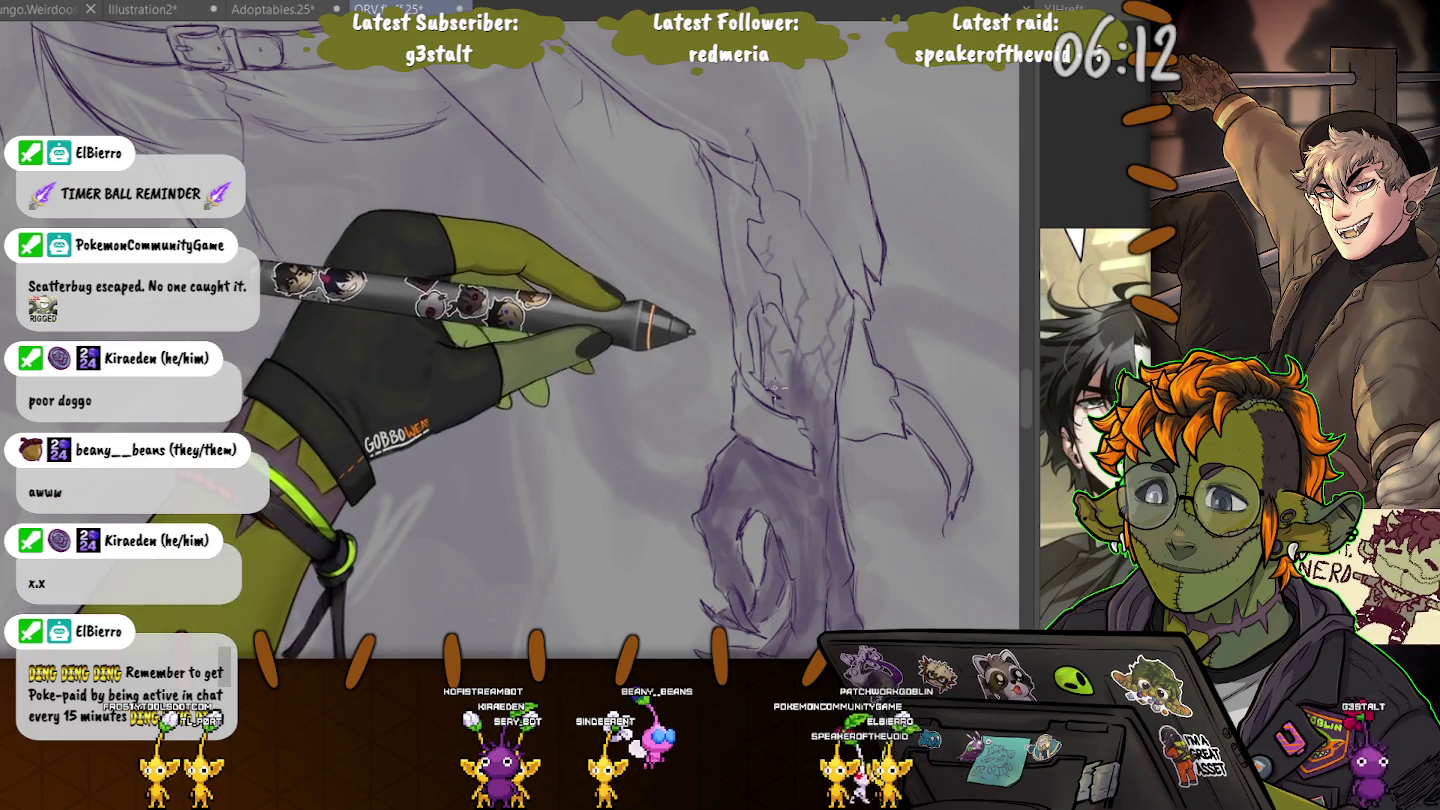
pyautogui.moveTo(622, 371)
pyautogui.mouseDown()
pyautogui.moveTo(356, 425)
pyautogui.moveTo(331, 374)
pyautogui.moveTo(757, 149)
pyautogui.mouseUp()
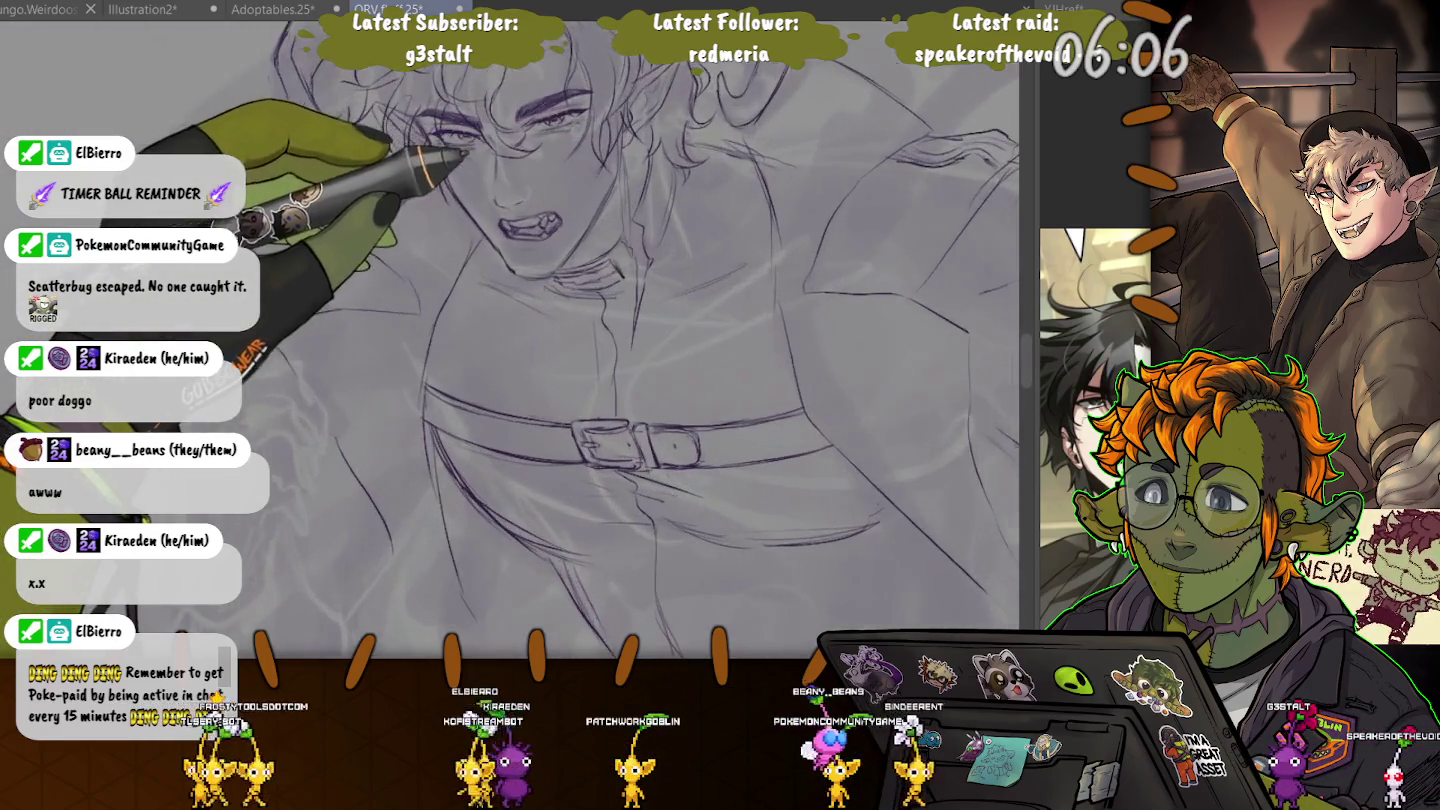